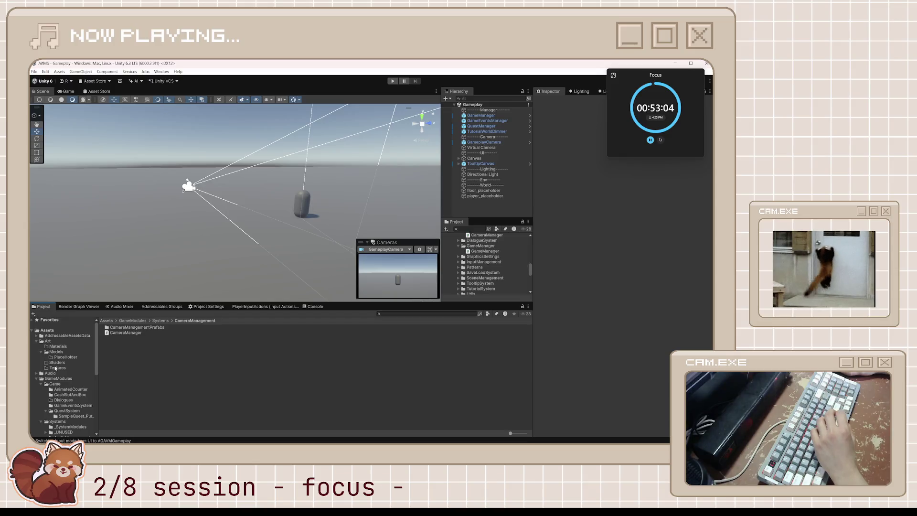
Create a new URP Lit Shader Graph asset in the Shaders folder.
click(57, 362)
right_click(149, 357)
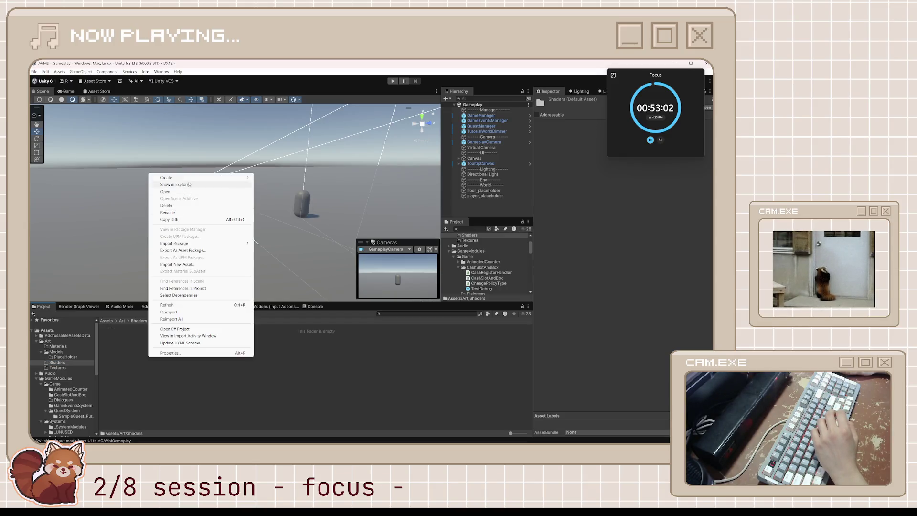
mouse_move(200, 177)
mouse_move(288, 281)
mouse_move(366, 281)
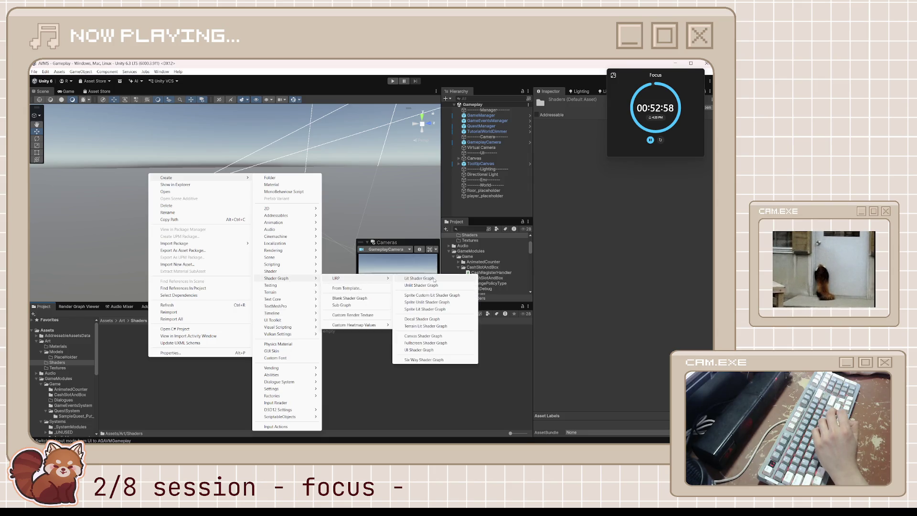
click(396, 300)
Name the new shader graph CurvedShader and open it, then bring the tutorial forward.
text(Curve)
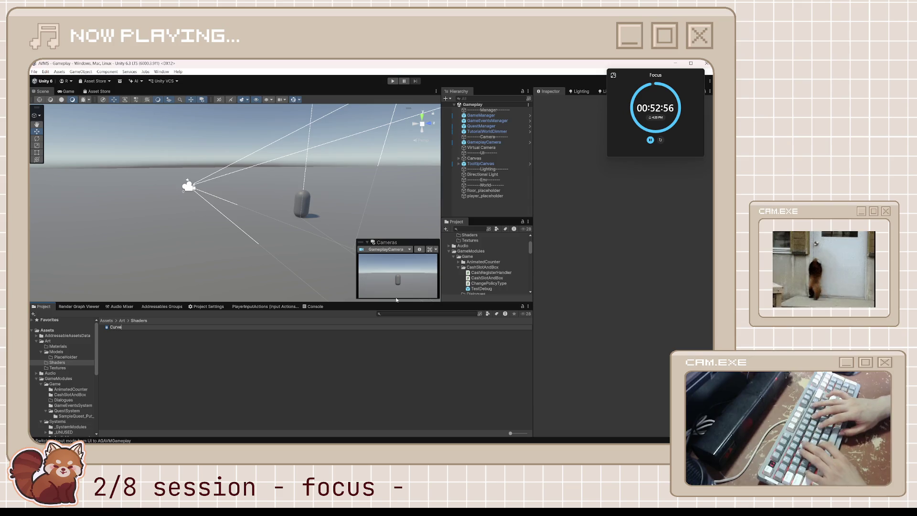
text(dShader)
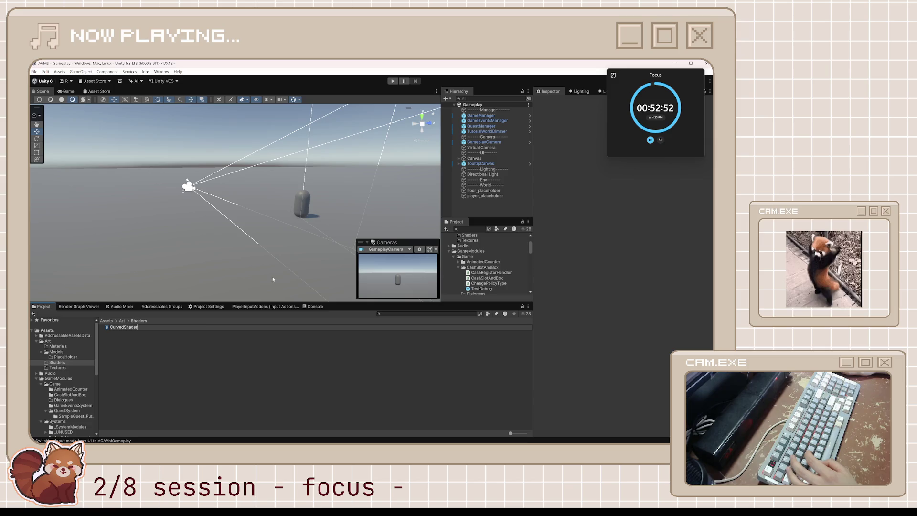
key(Return)
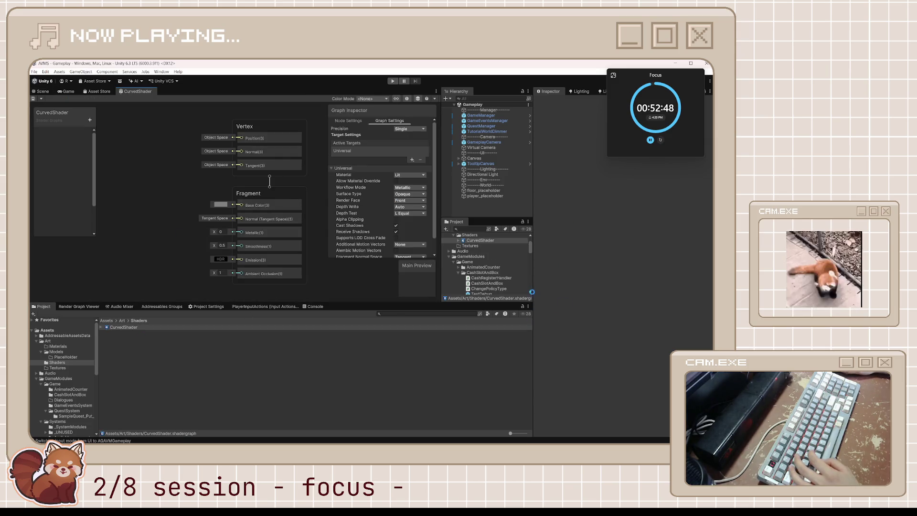
mouse_move(461, 442)
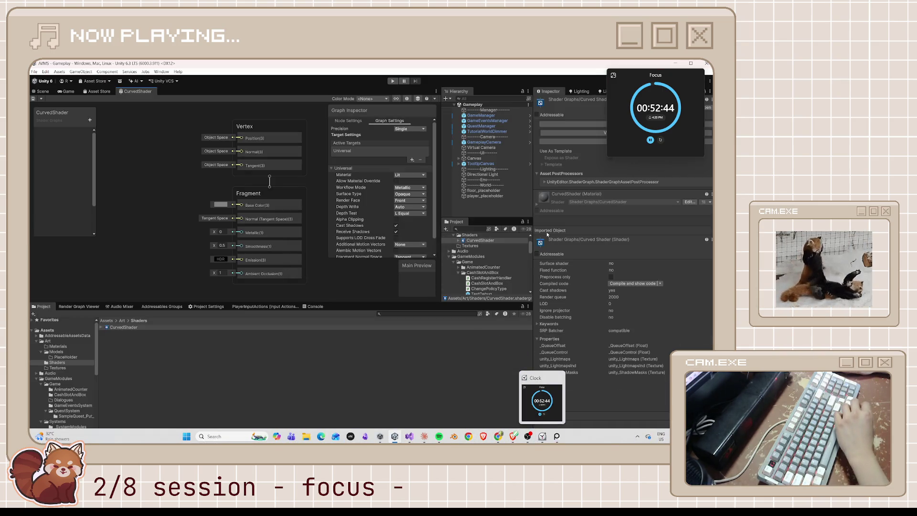
key(alt+Tab)
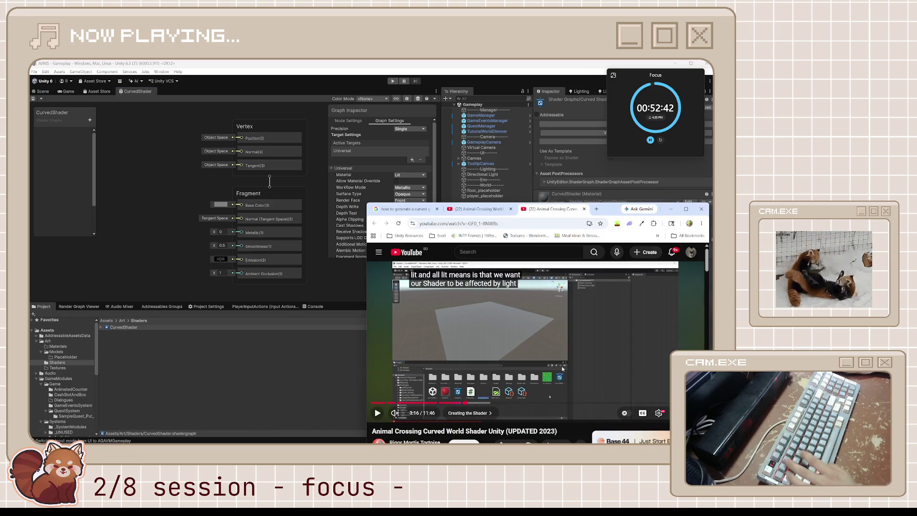
Play the curved-world tutorial in an enlarged browser window, then pause and return to the shader graph.
click(535, 333)
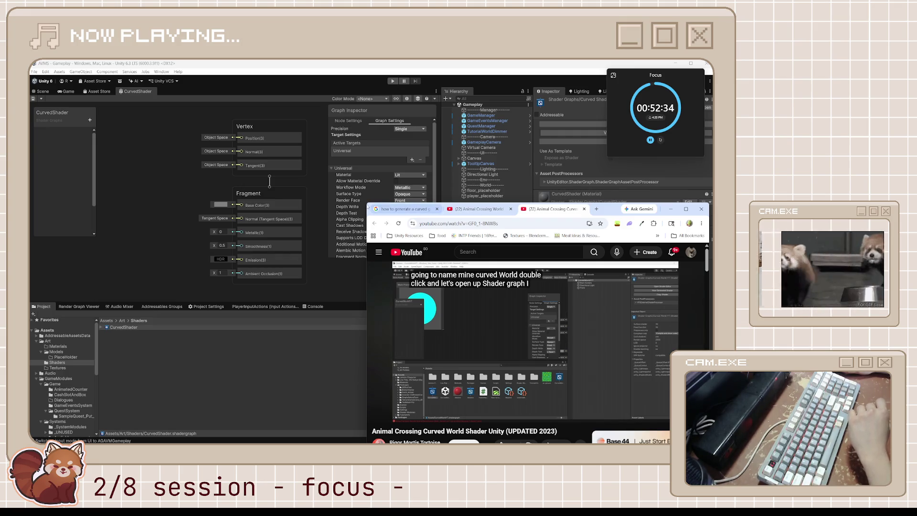
drag(366, 205, 308, 135)
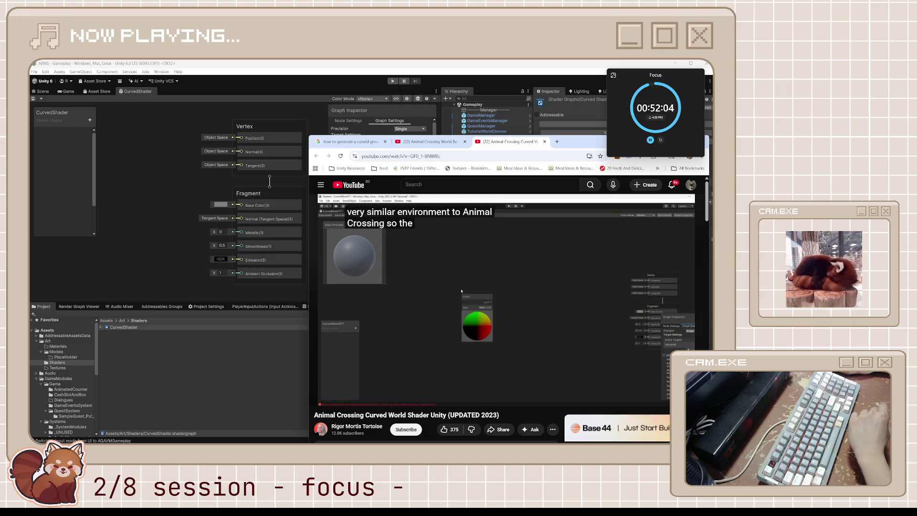
mouse_move(490, 274)
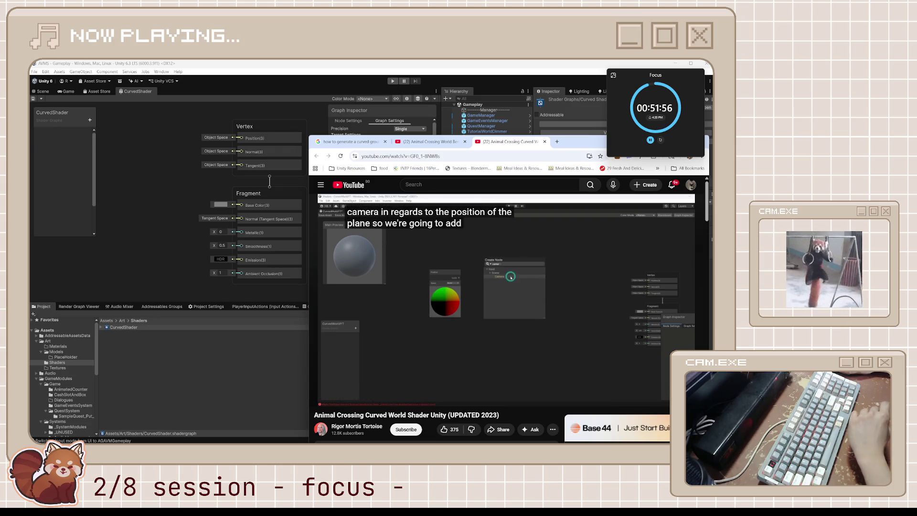
key(space)
click(138, 199)
scroll(138, 198, down, 3)
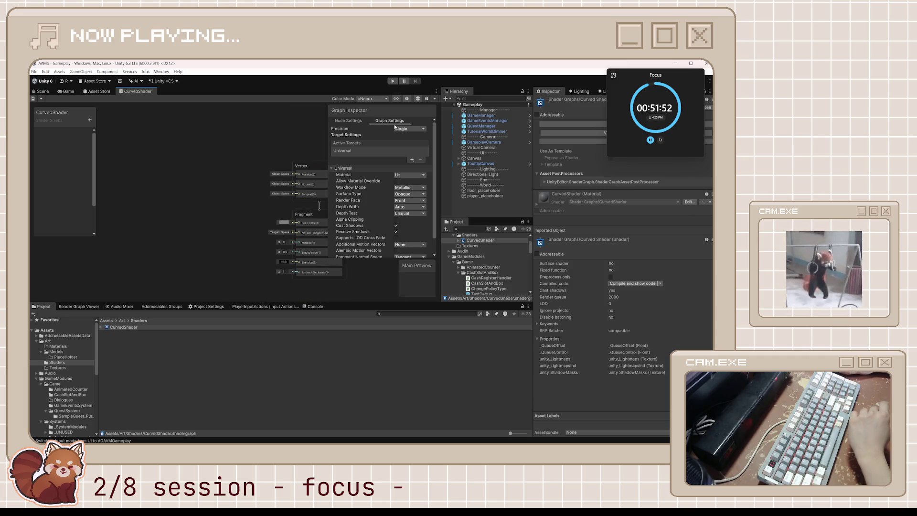
Hide the Graph Inspector and add a Position node to the CurvedShader graph.
click(410, 99)
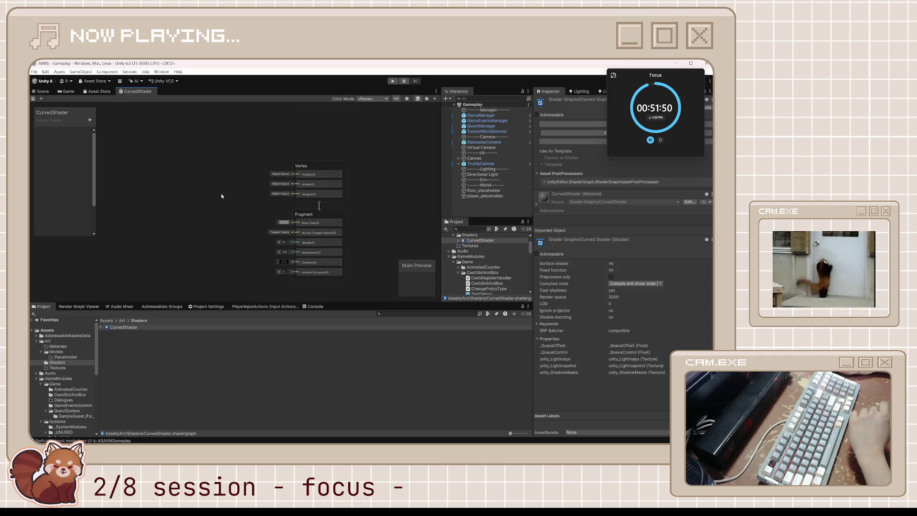
right_click(197, 171)
click(201, 176)
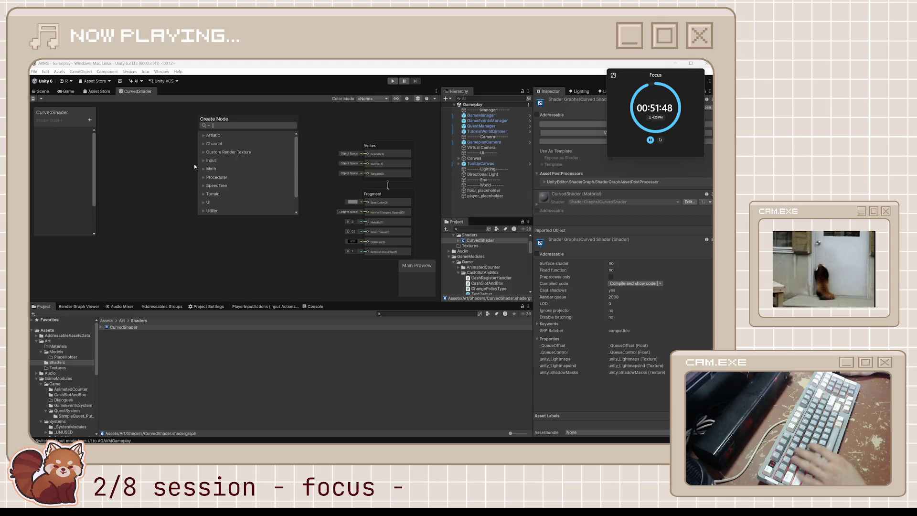
text(position)
key(Return)
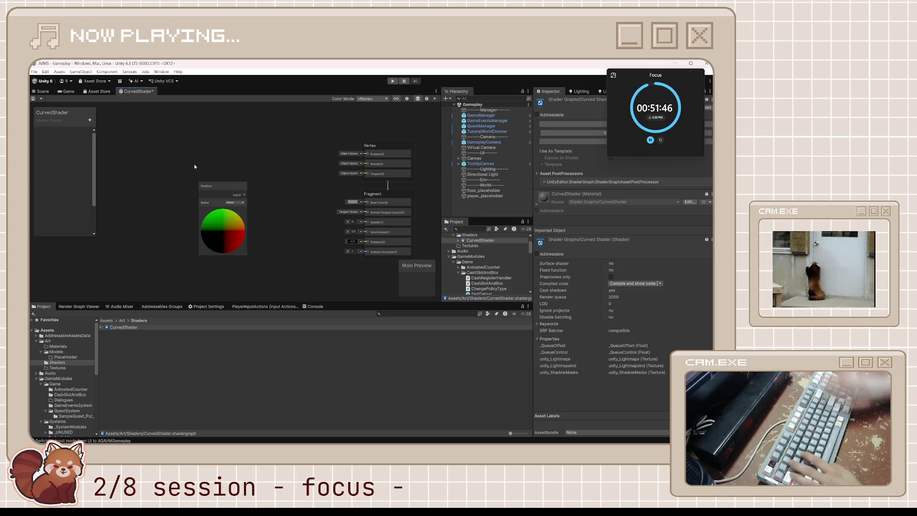
key(alt+Tab)
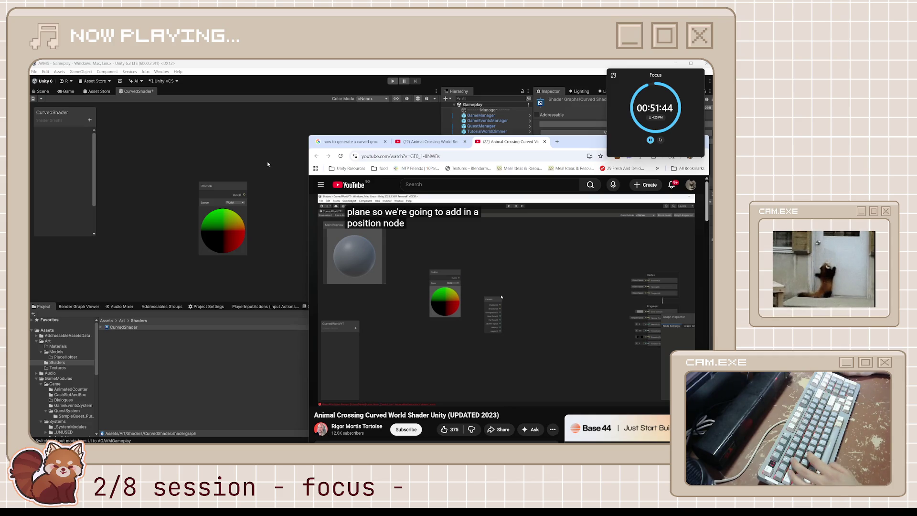
Play the tutorial through its camera-position subtraction explanation, then pause and return to Unity.
key(space)
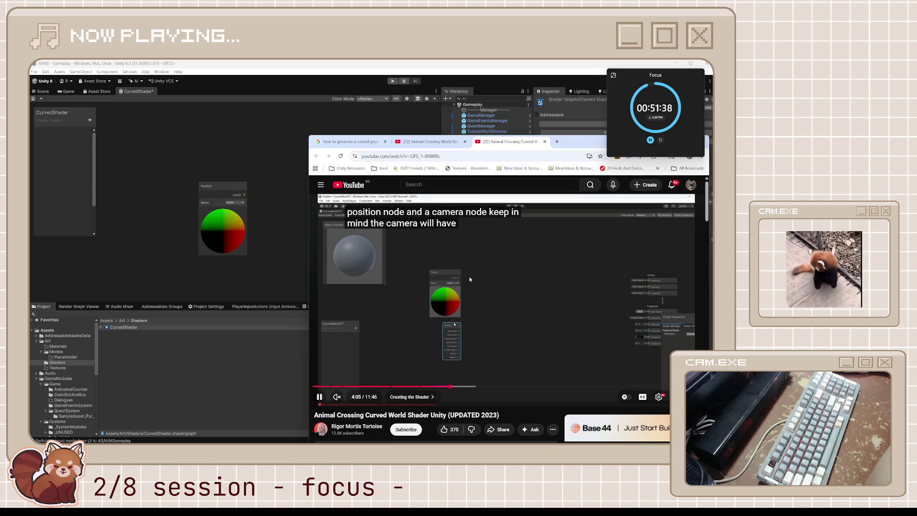
click(461, 285)
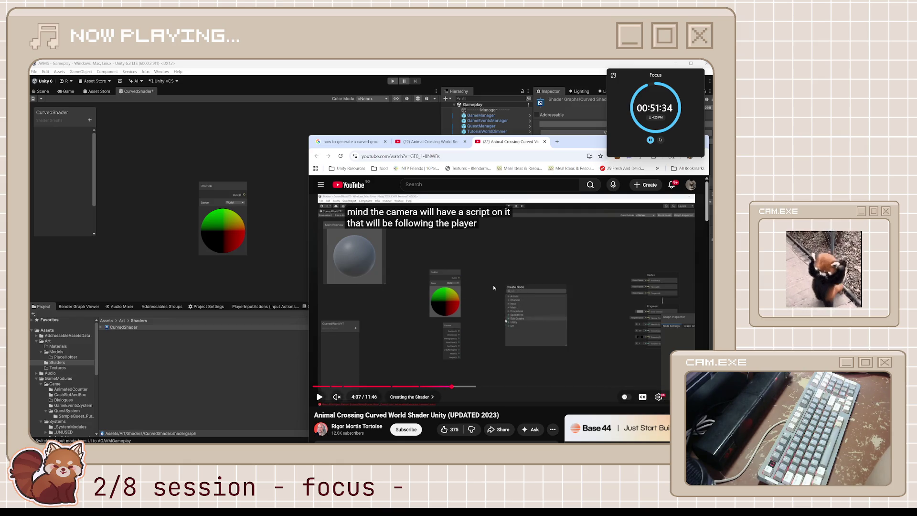
click(493, 285)
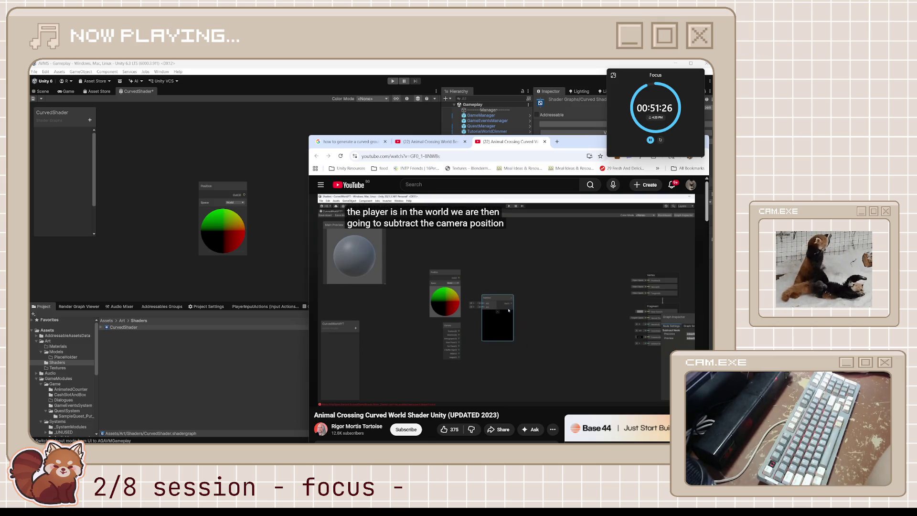
click(534, 281)
click(492, 114)
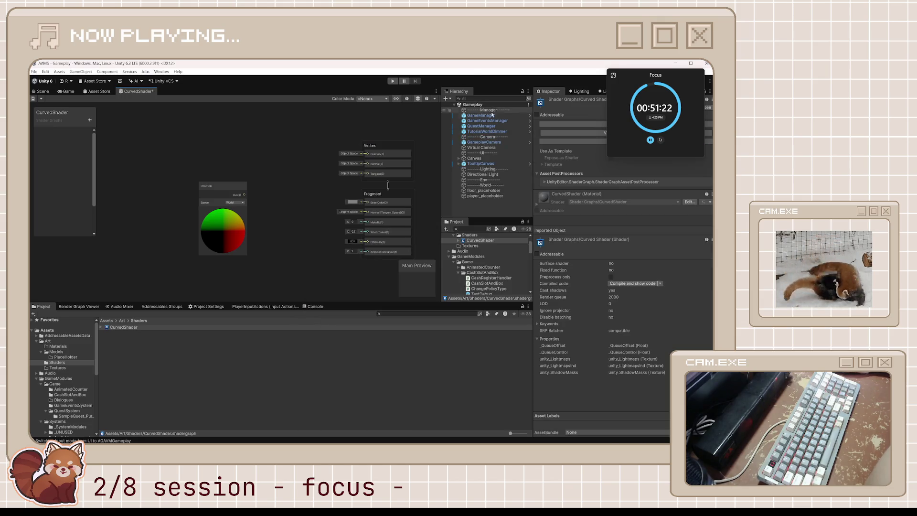
Switch to the Scene view and set player_placeholder as the Virtual Camera's Follow target.
click(42, 91)
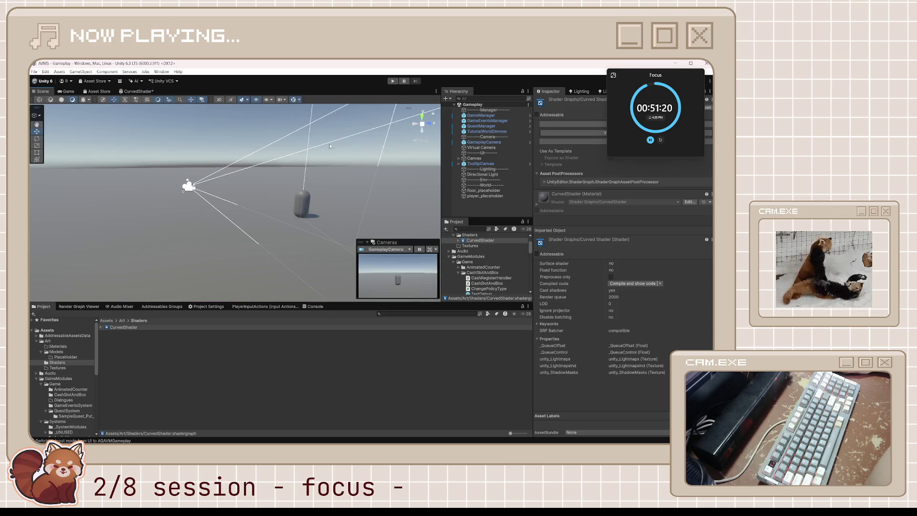
click(483, 142)
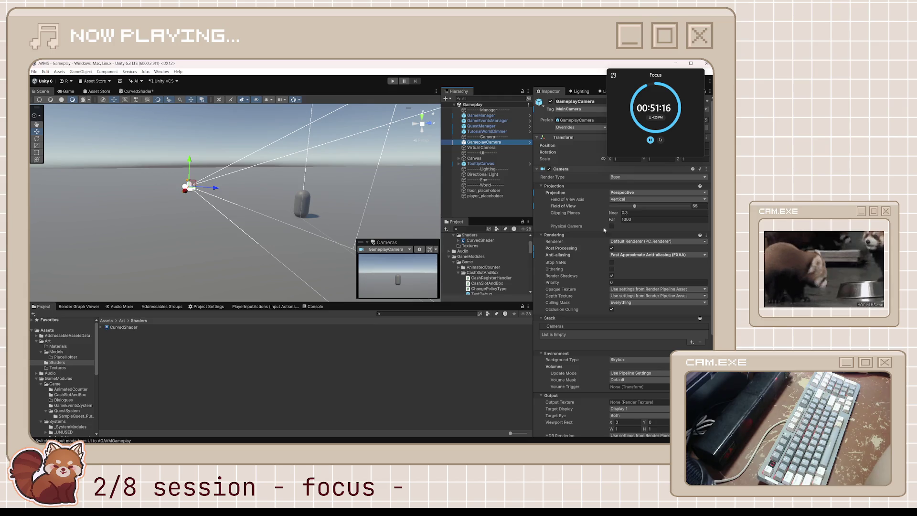
click(477, 148)
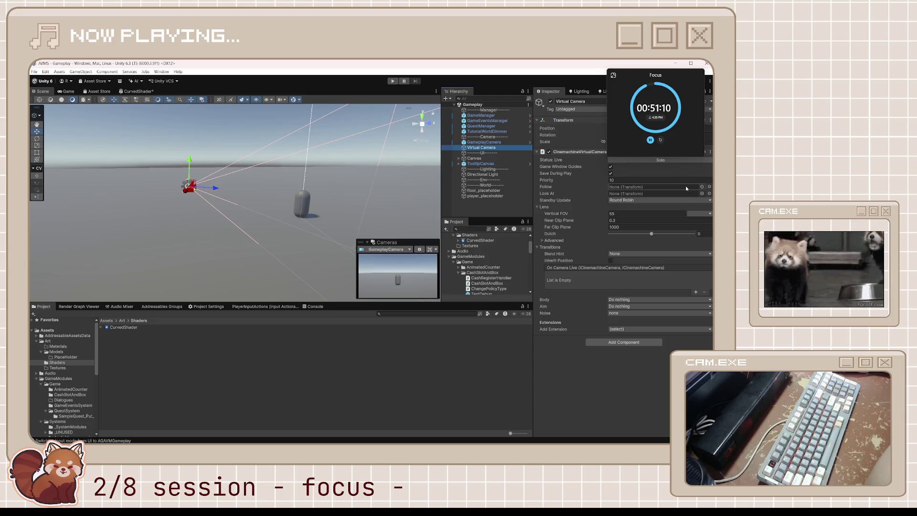
click(702, 187)
scroll(477, 238, down, 15)
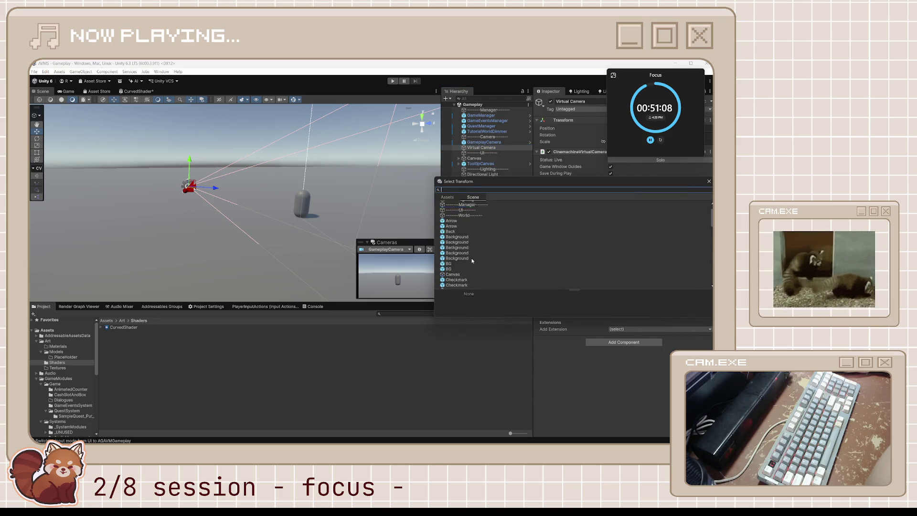
click(541, 341)
drag(481, 195, 640, 188)
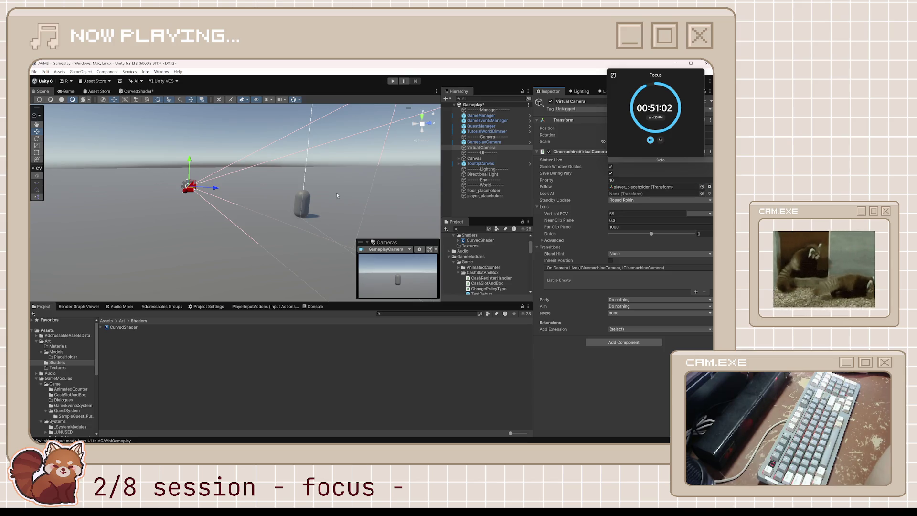
Select the player_placeholder capsule, undo an accidental raise, and reselect the Virtual Camera.
click(301, 203)
click(307, 160)
click(308, 193)
drag(308, 179, 309, 164)
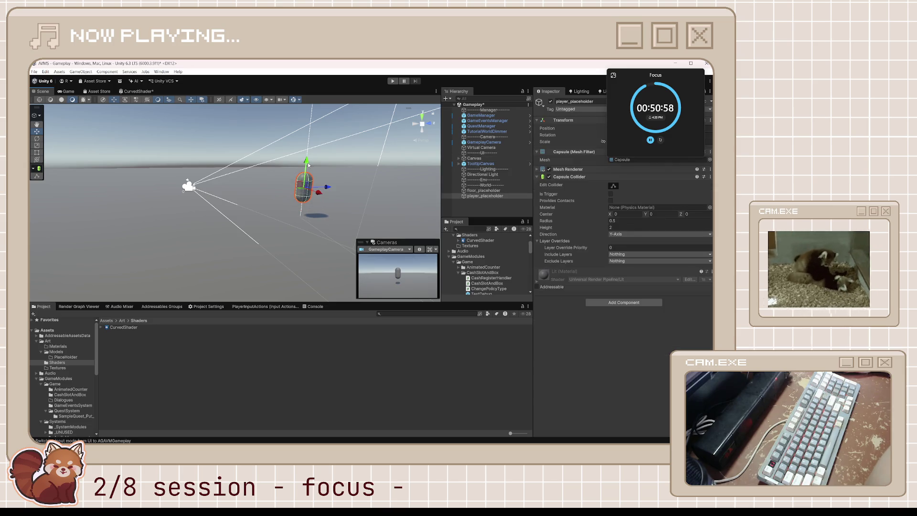
key(ctrl+z)
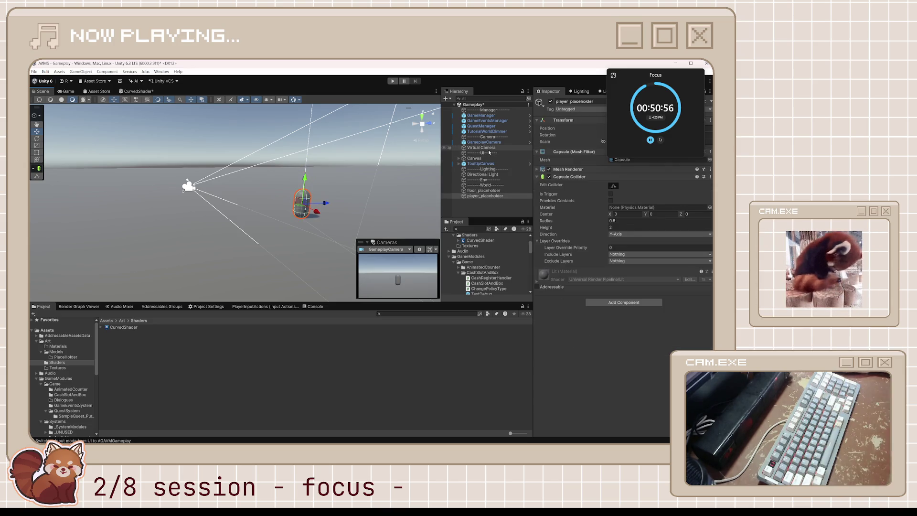
click(487, 148)
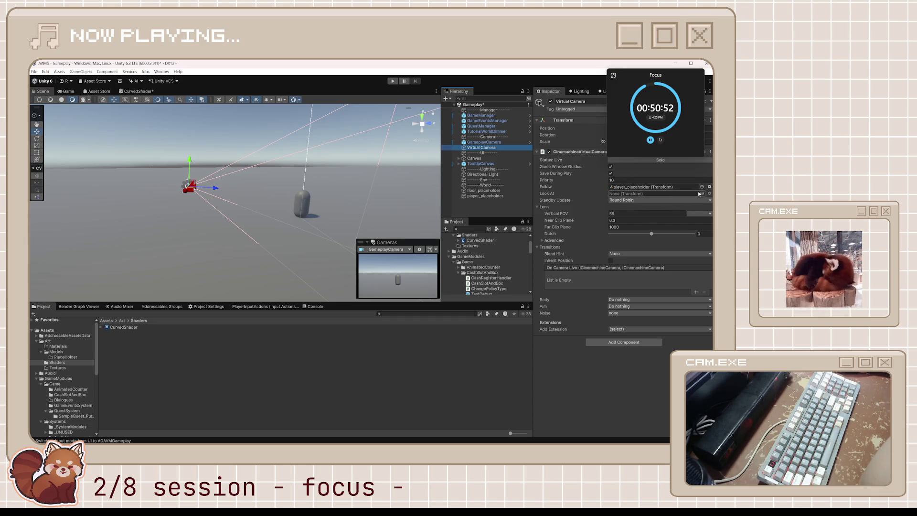
Try the Body modes 3rd Person Follow and Hard Lock To Target, then choose Do nothing.
click(623, 299)
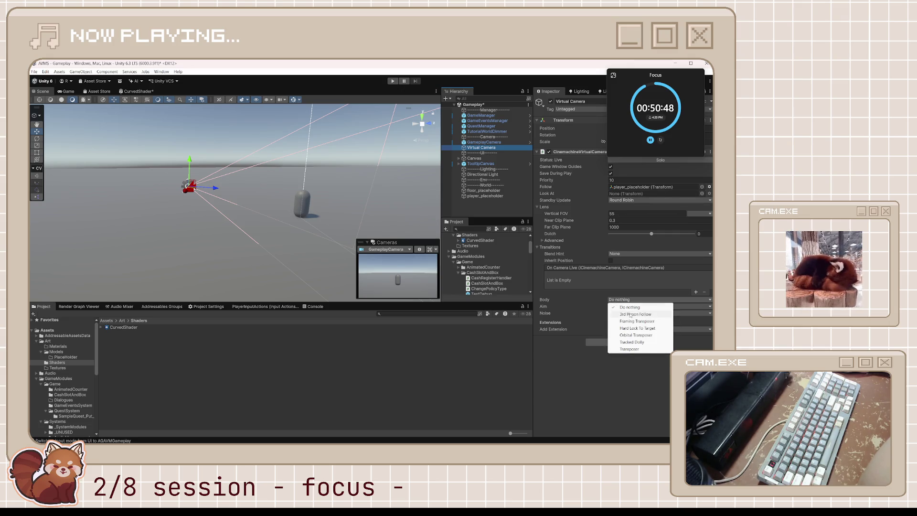
click(631, 314)
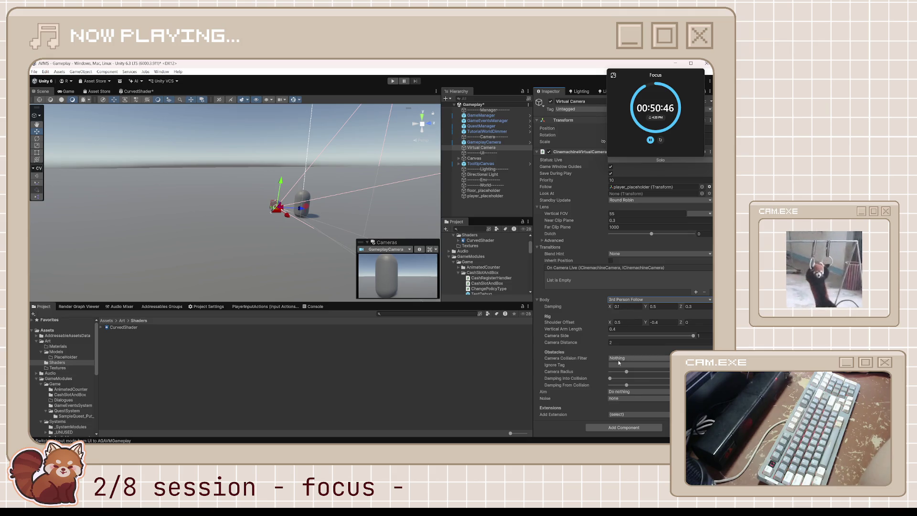
click(628, 300)
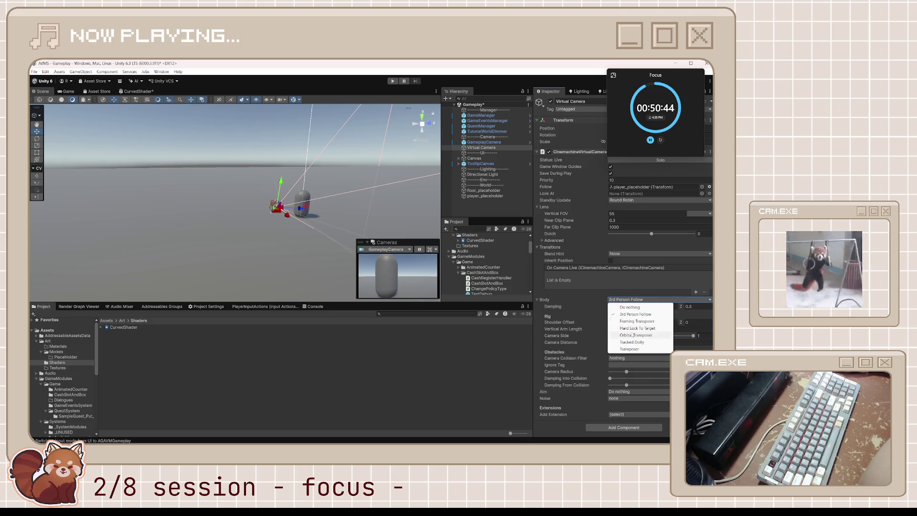
click(633, 328)
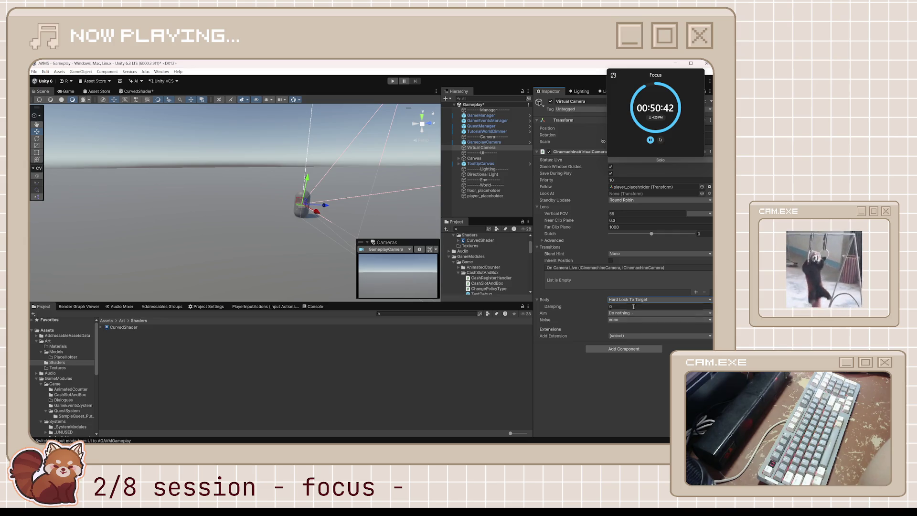
click(477, 148)
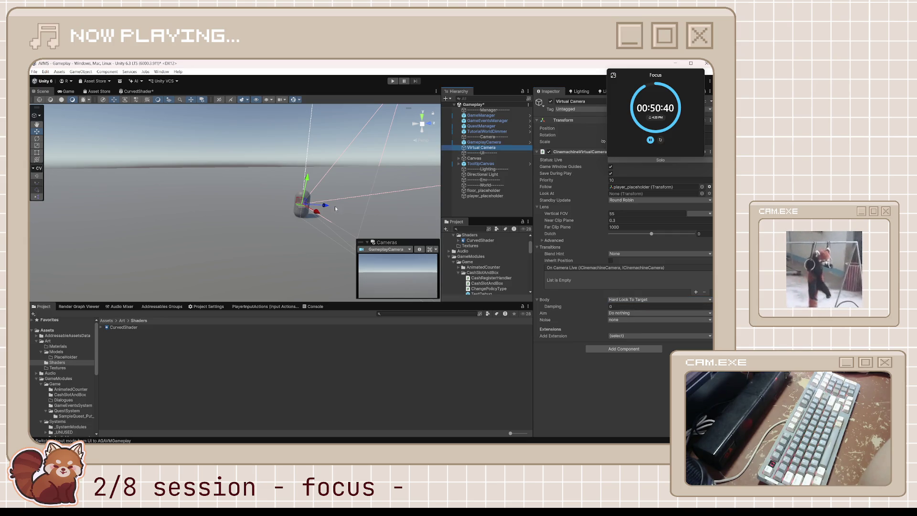
click(323, 207)
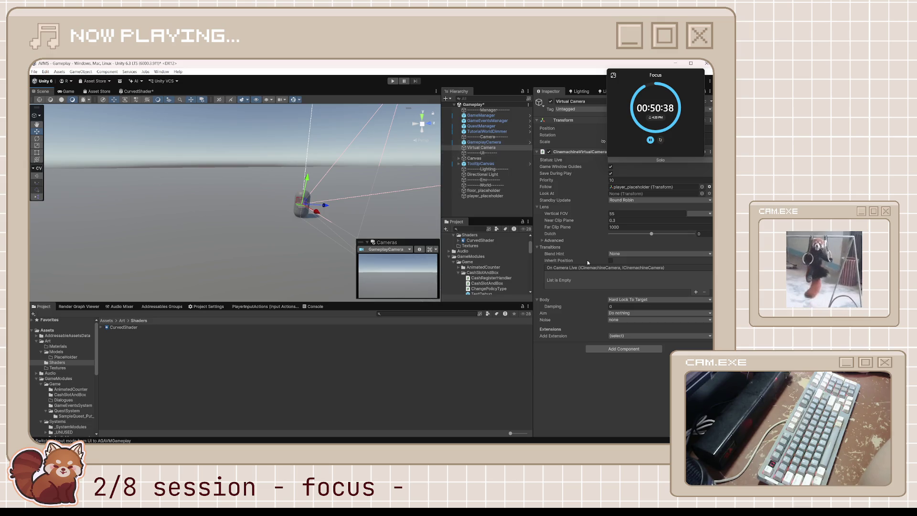
click(624, 300)
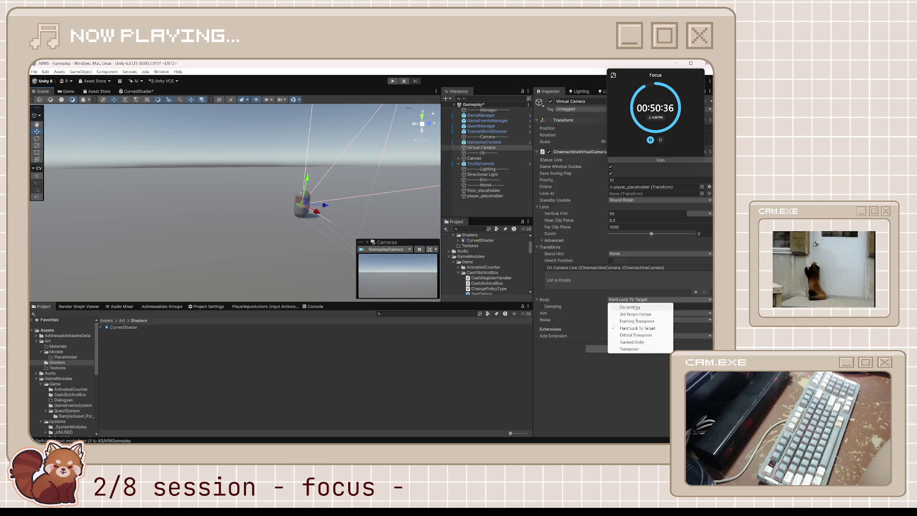
click(633, 308)
Leave Aim at Do nothing, retry 3rd Person Follow, and set Body back to Do nothing.
click(627, 307)
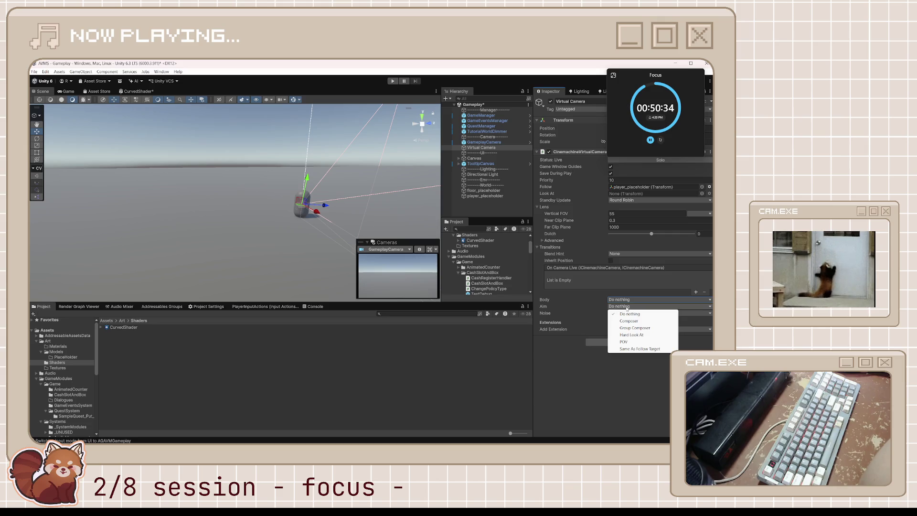
click(594, 380)
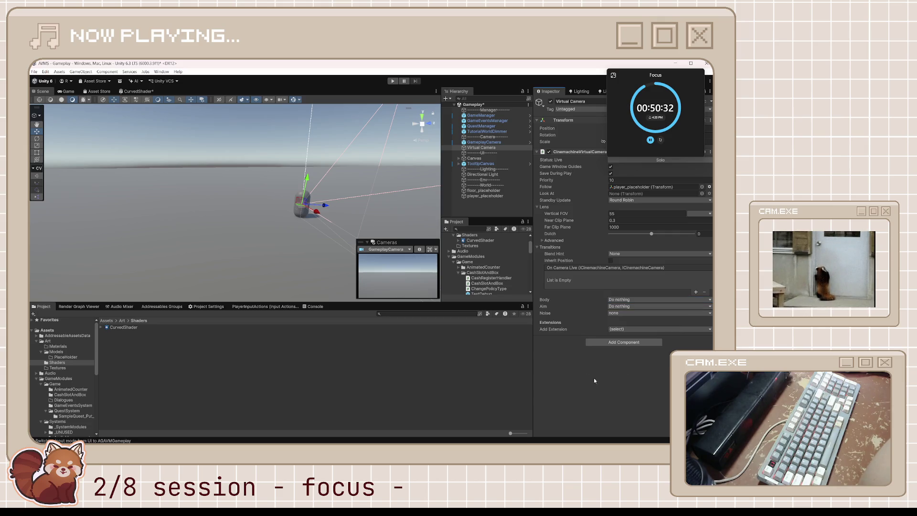
click(642, 301)
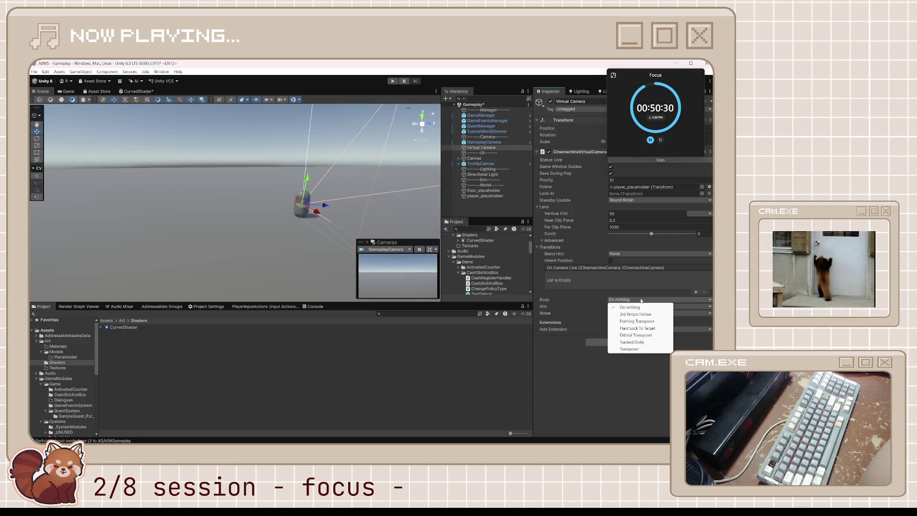
click(636, 314)
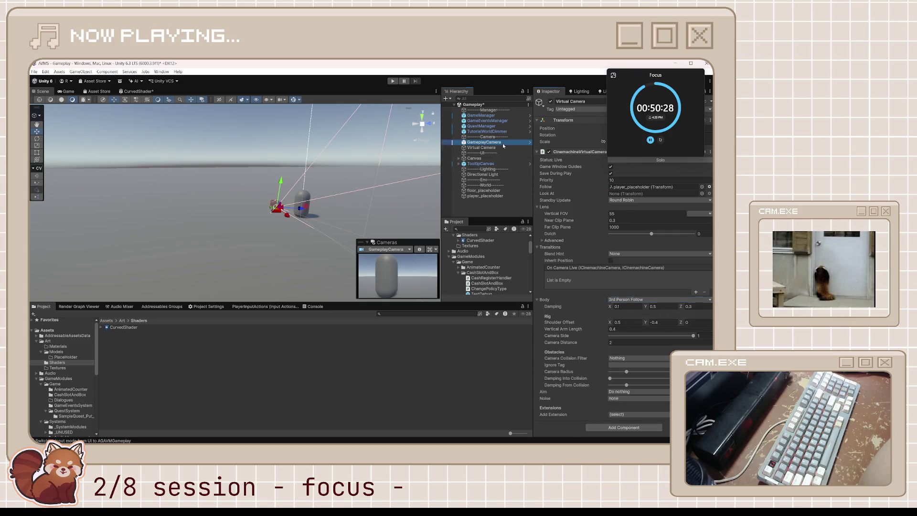
click(482, 153)
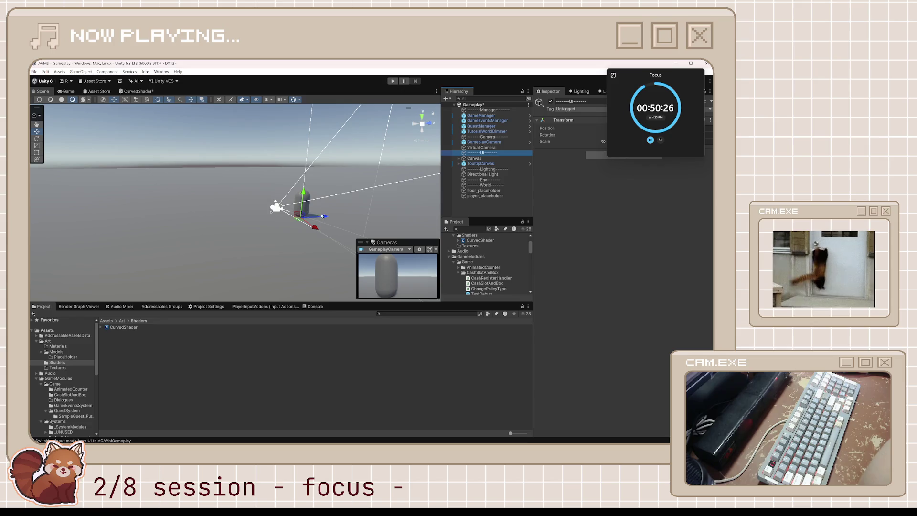
click(488, 148)
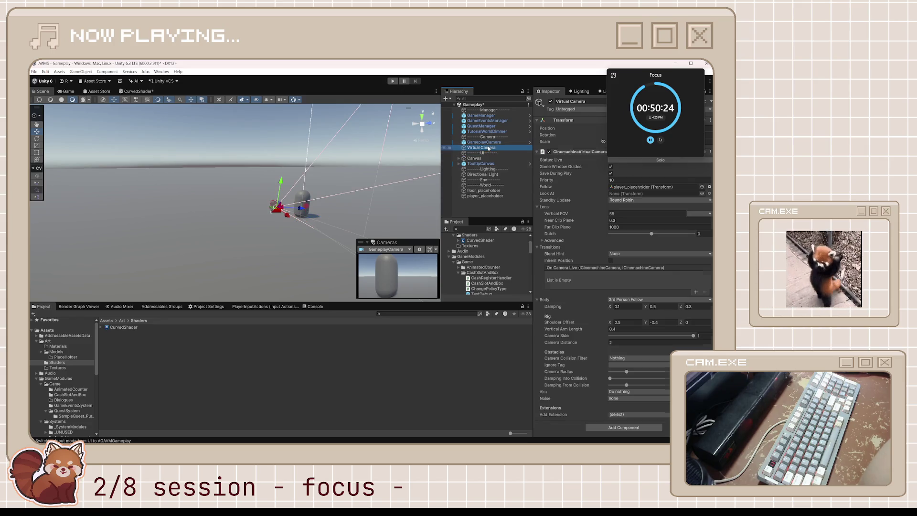
click(289, 208)
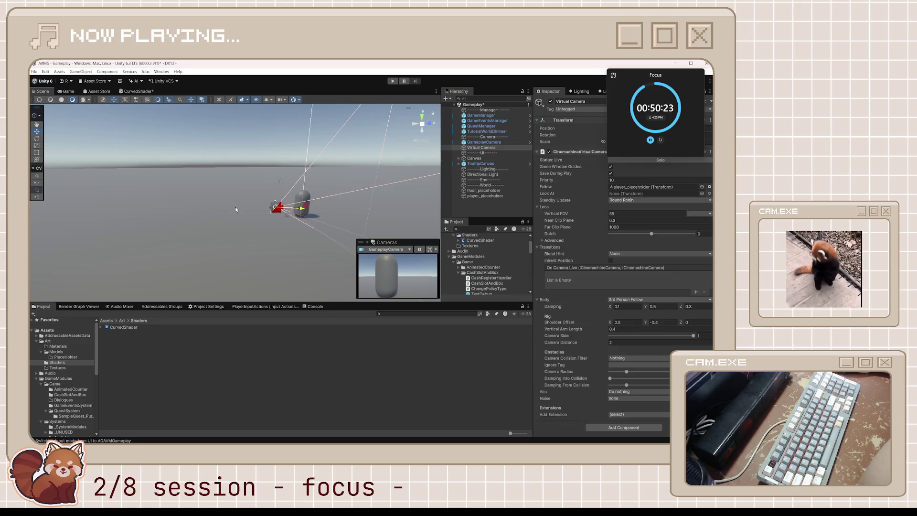
click(626, 300)
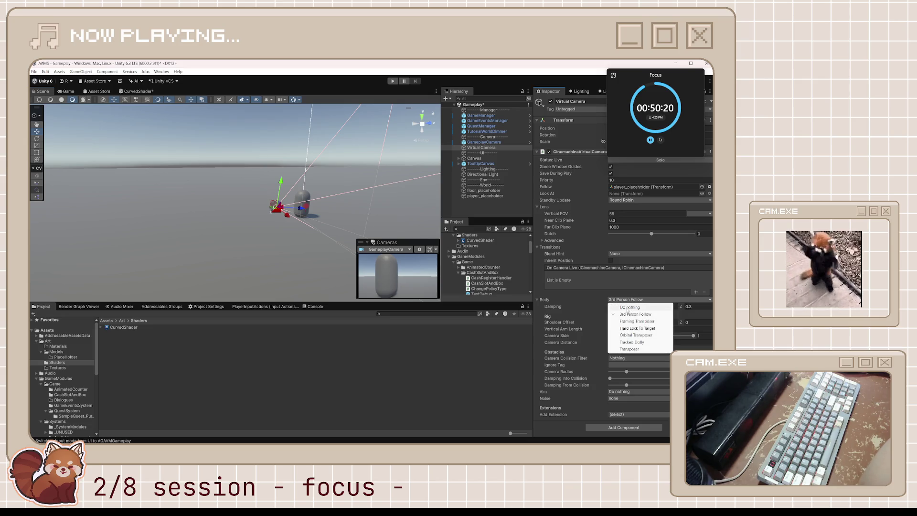
click(627, 310)
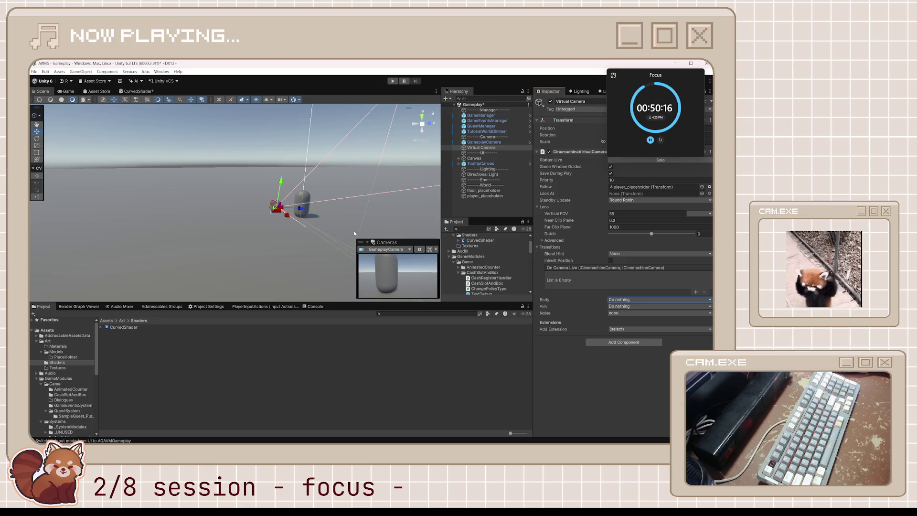
Resume the curved shader tutorial briefly and pause it.
key(alt+Tab)
key(space)
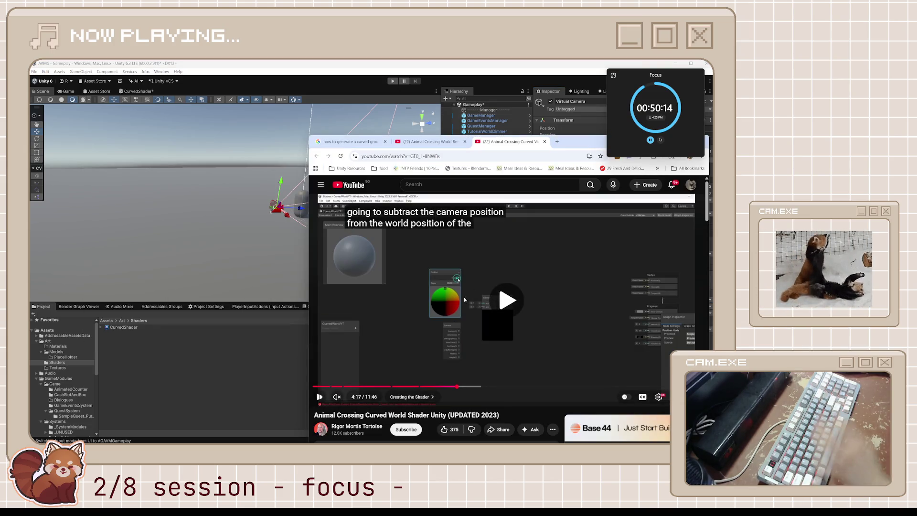
click(512, 294)
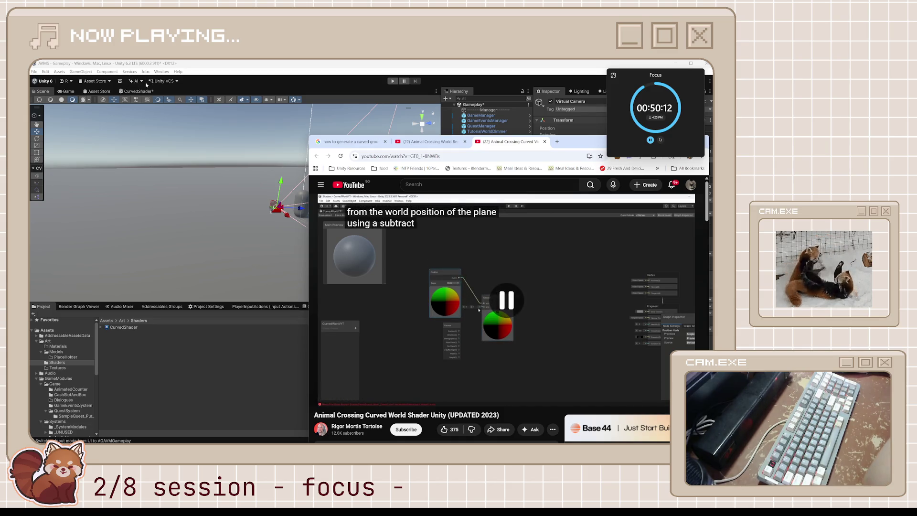
Add a Camera node to the CurvedShader graph and place it below the Position node.
click(146, 90)
drag(291, 201, 255, 191)
right_click(236, 229)
click(240, 253)
text(camera)
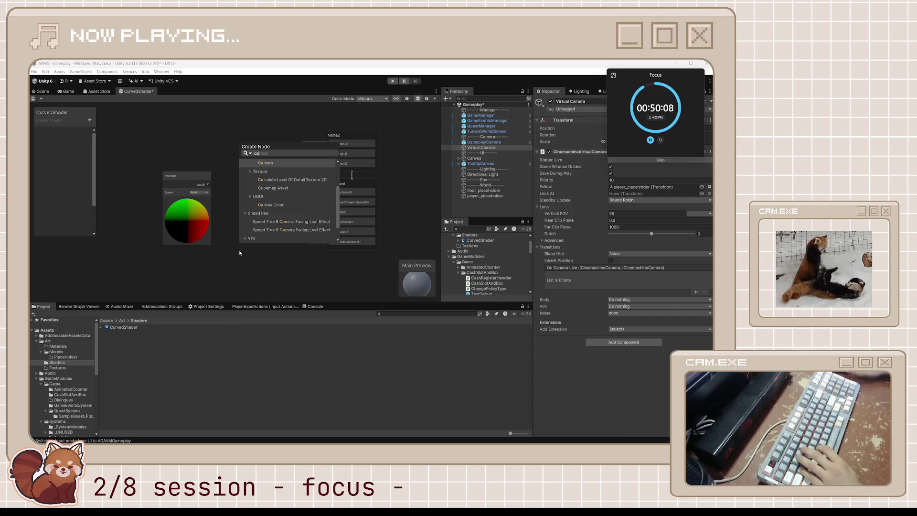
key(Return)
drag(263, 272, 200, 257)
Move the Vertex and Fragment blocks right and the Position and Camera nodes left.
drag(308, 208, 290, 200)
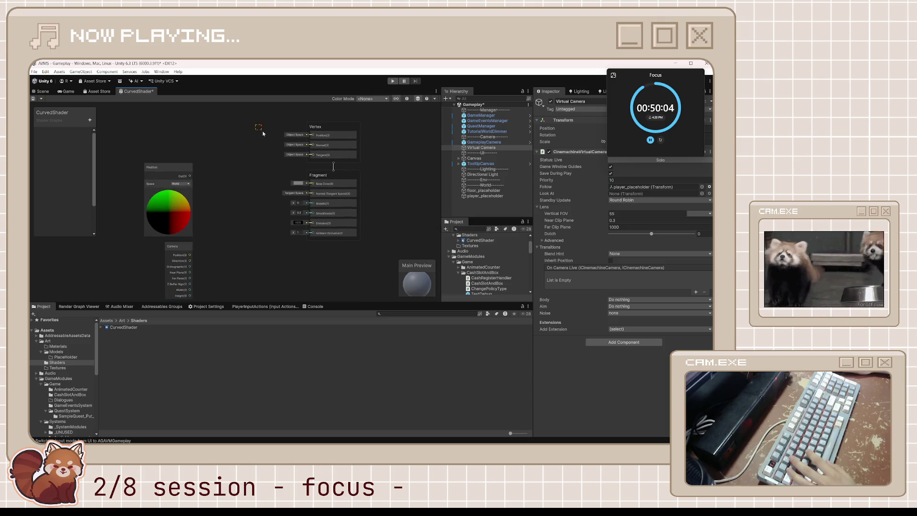
mouse_move(335, 145)
mouse_down()
mouse_move(378, 188)
mouse_move(337, 158)
mouse_up()
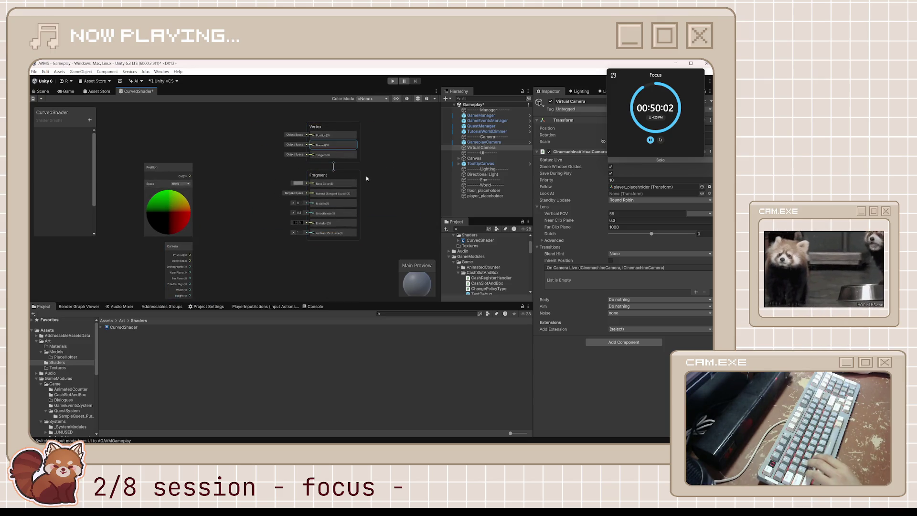
mouse_move(342, 124)
mouse_down()
mouse_move(342, 163)
mouse_move(382, 166)
mouse_up()
click(345, 219)
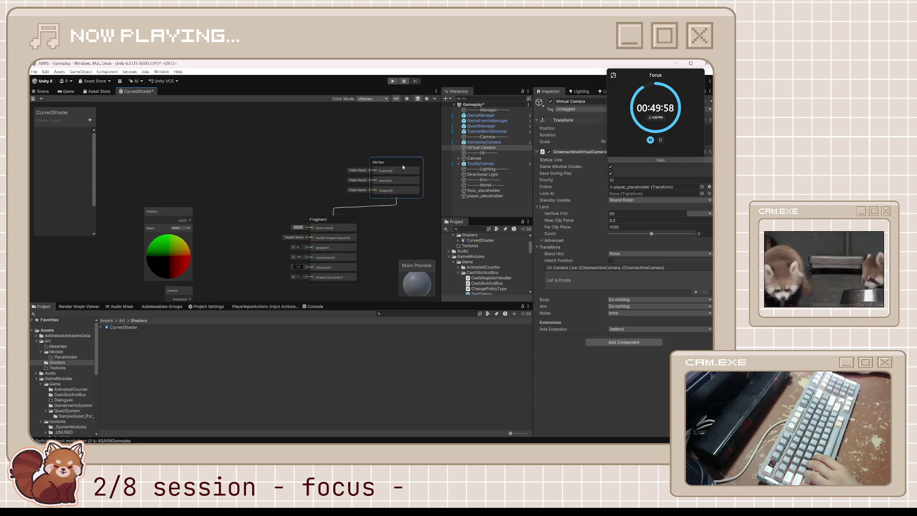
drag(335, 219, 376, 223)
drag(272, 226, 346, 190)
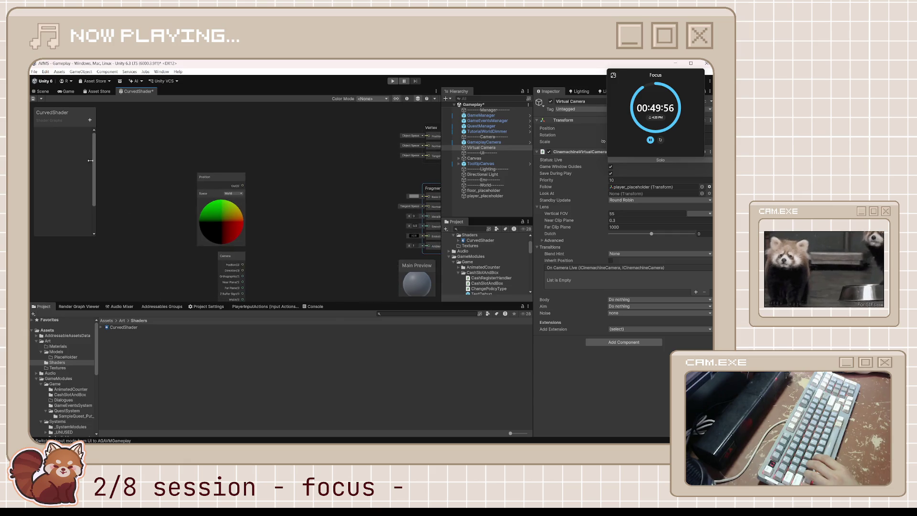
drag(256, 206, 167, 175)
scroll(260, 210, down, 4)
scroll(238, 201, up, 3)
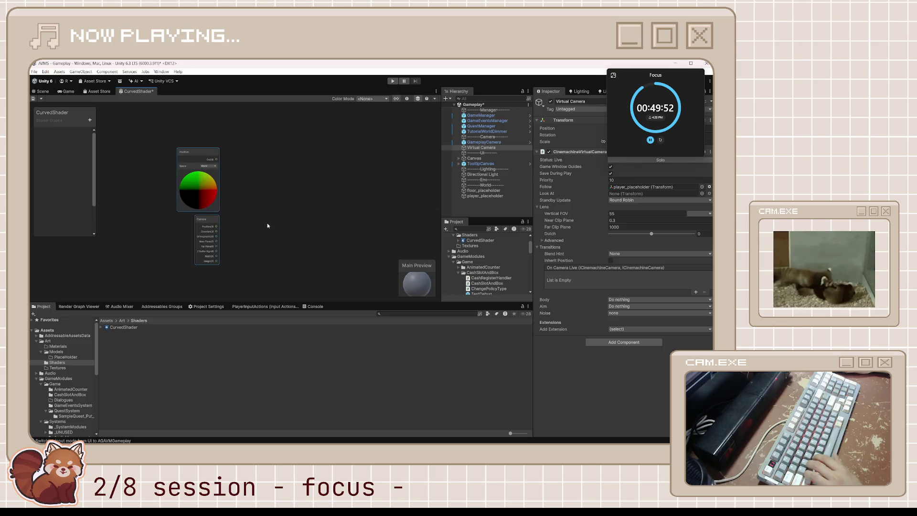
key(alt+Tab)
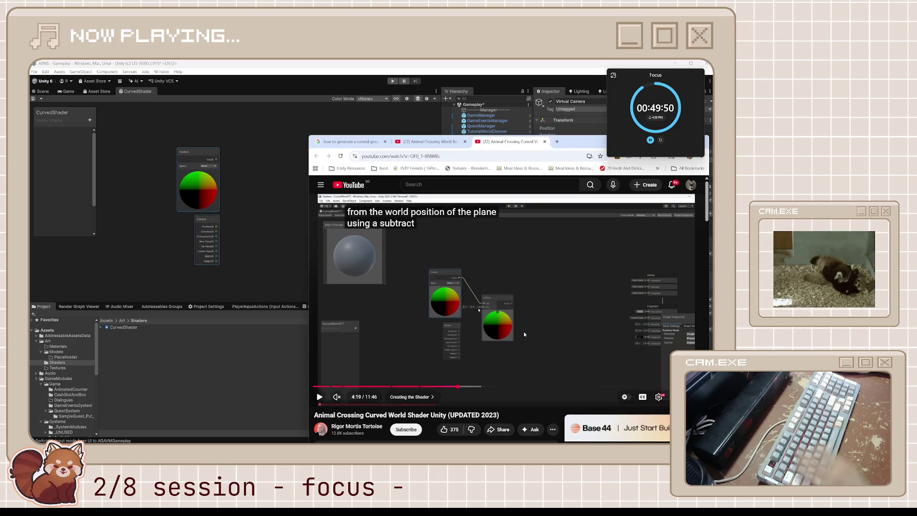
Play the tutorial to its Subtract node explanation and pause it.
click(523, 332)
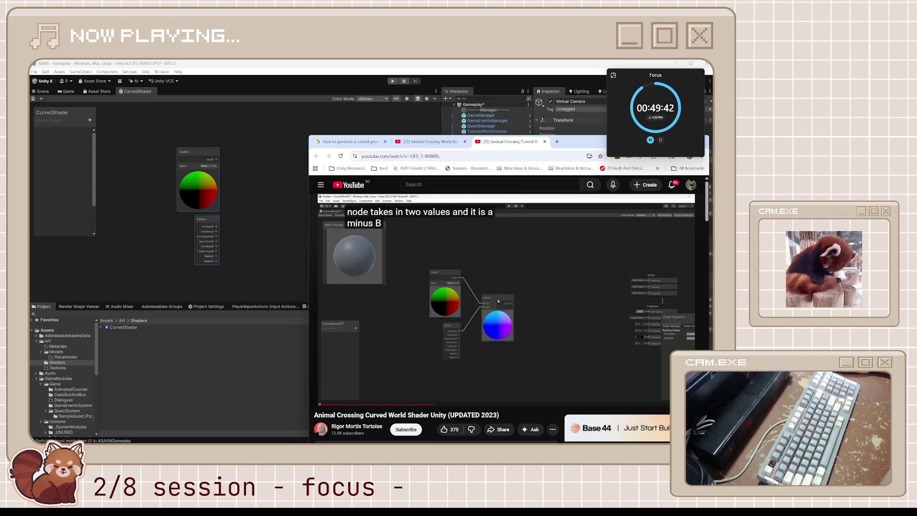
click(525, 322)
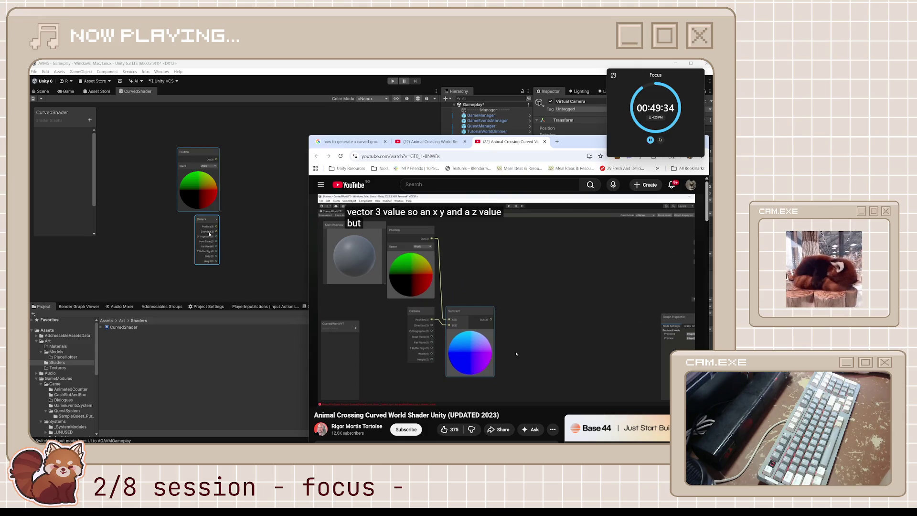
right_click(243, 211)
Add a Subtract node and wire the Position node's output into its A input.
key(Escape)
key(space)
text(subtrac)
key(Return)
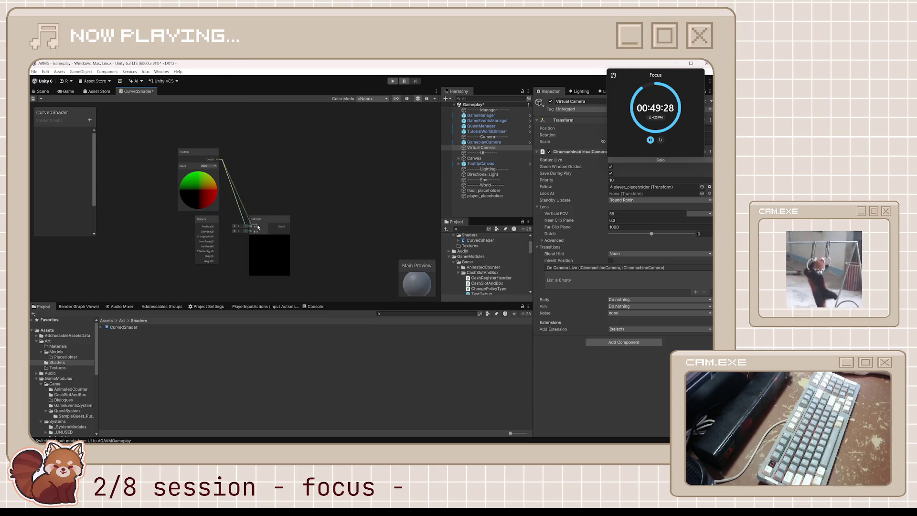
mouse_move(255, 229)
mouse_down()
mouse_move(238, 207)
mouse_move(241, 216)
mouse_up()
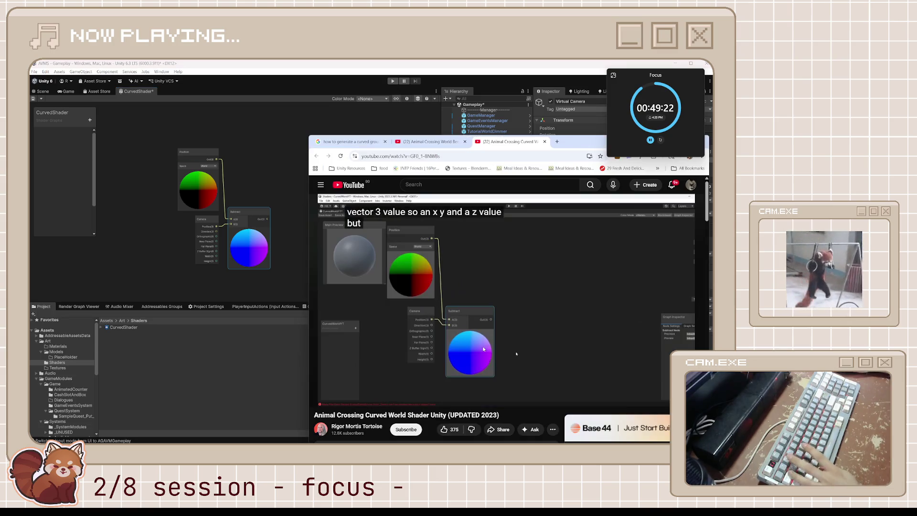
Play the tutorial through the Split and Power node steps, then pause it.
key(alt+Tab)
key(space)
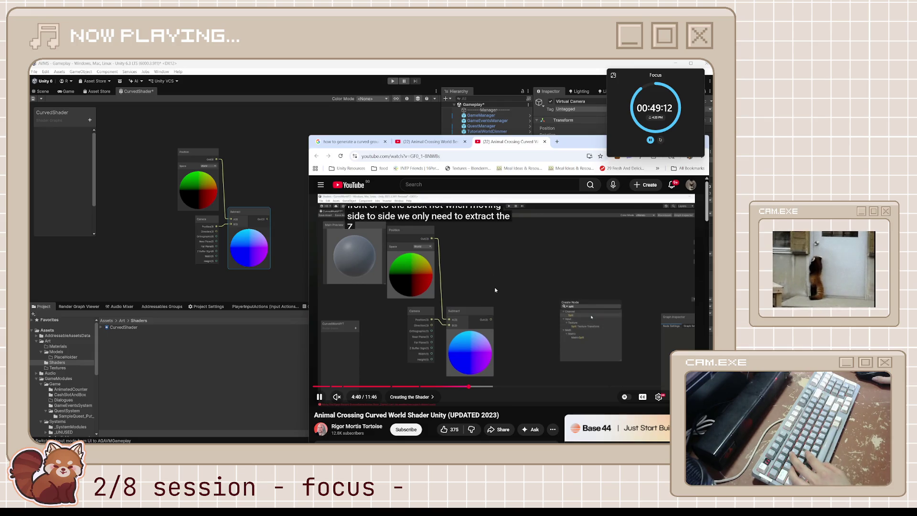
mouse_move(497, 282)
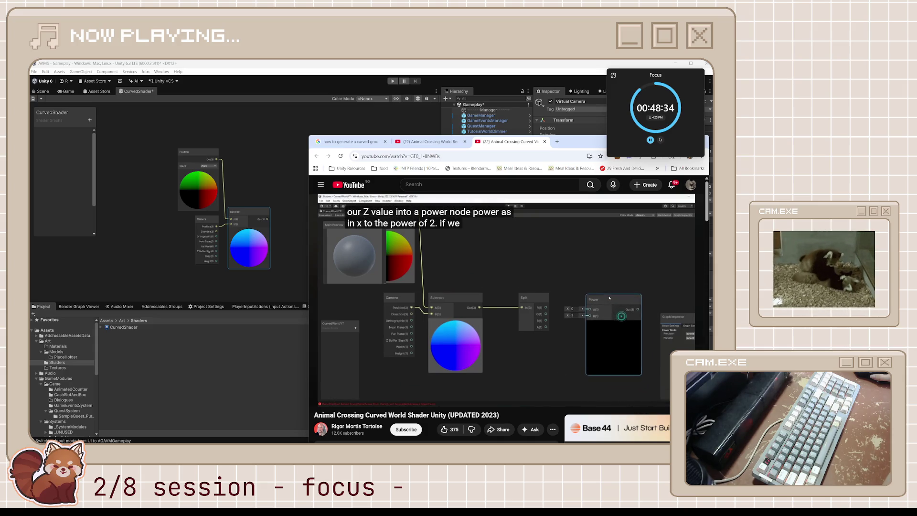
click(486, 276)
Add a Split node to the CurvedShader graph and feed the Subtract output into it.
click(281, 251)
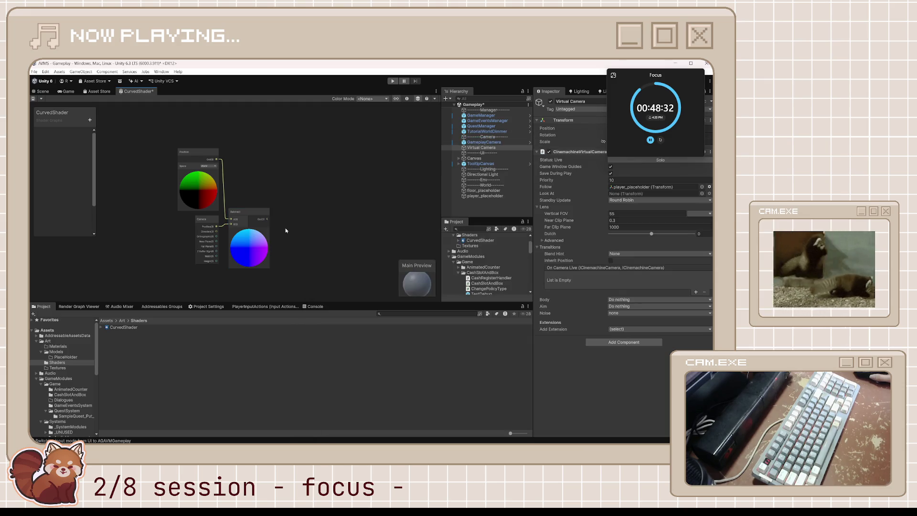
key(space)
text(splti)
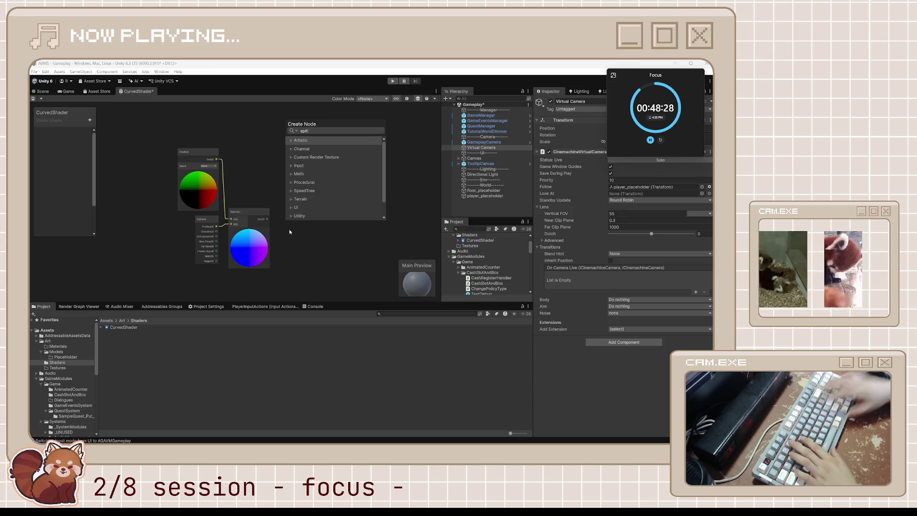
key(Escape)
key(space)
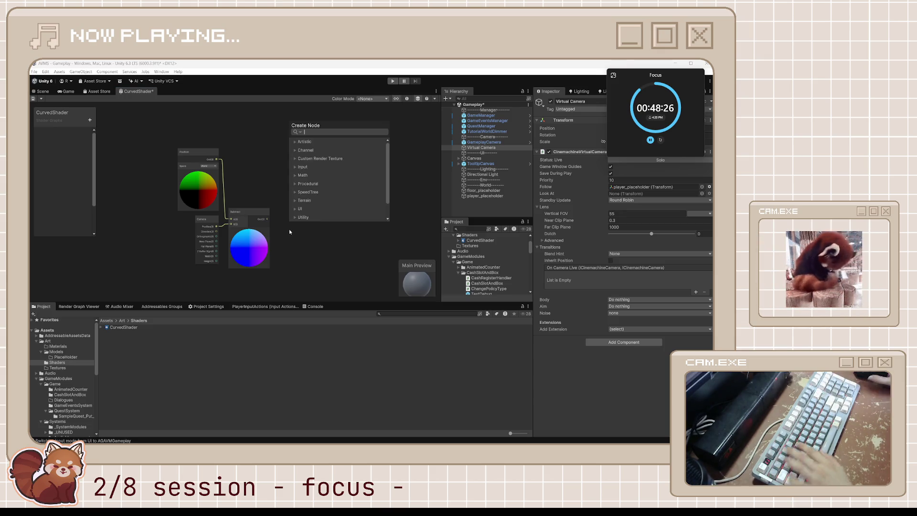
text(split)
key(Return)
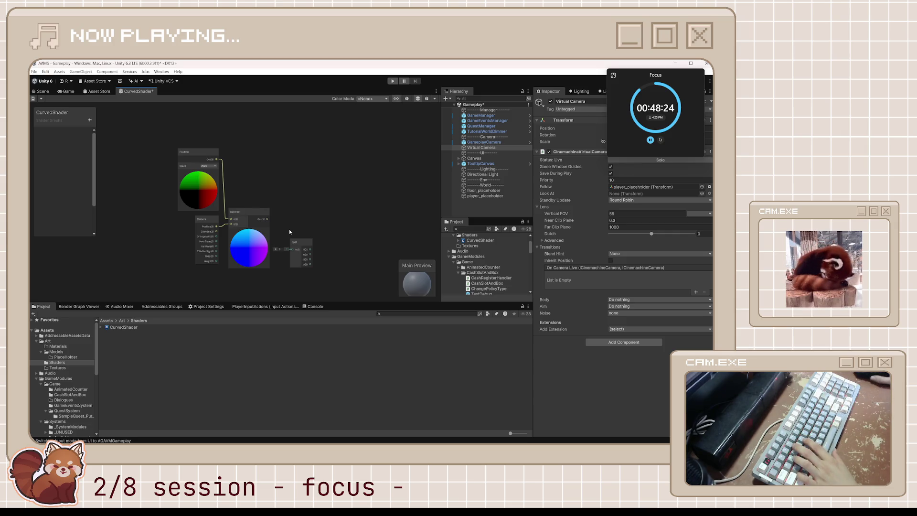
scroll(289, 231, up, 2)
mouse_move(255, 225)
mouse_down()
mouse_move(301, 244)
mouse_move(296, 172)
mouse_move(299, 220)
mouse_move(315, 228)
mouse_up()
Add a Power node, then resume the tutorial video in the browser.
text(power)
key(Return)
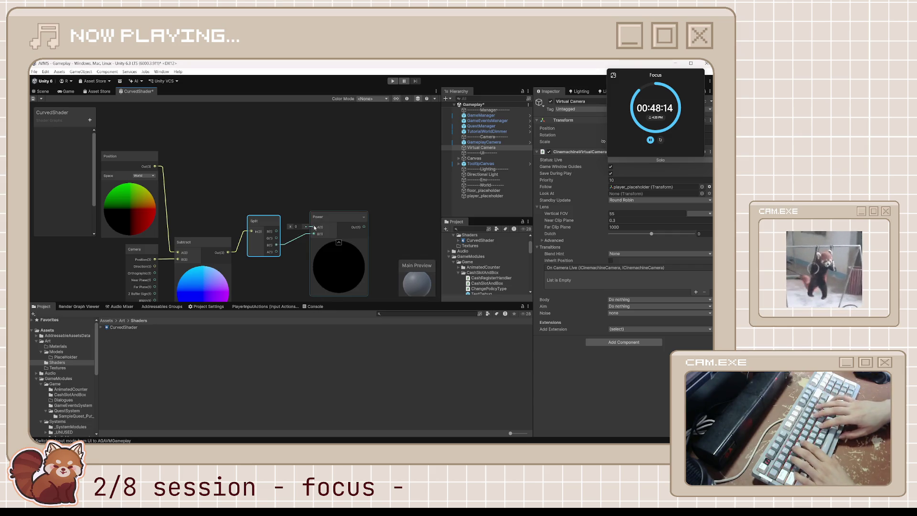
key(alt+Tab)
click(561, 290)
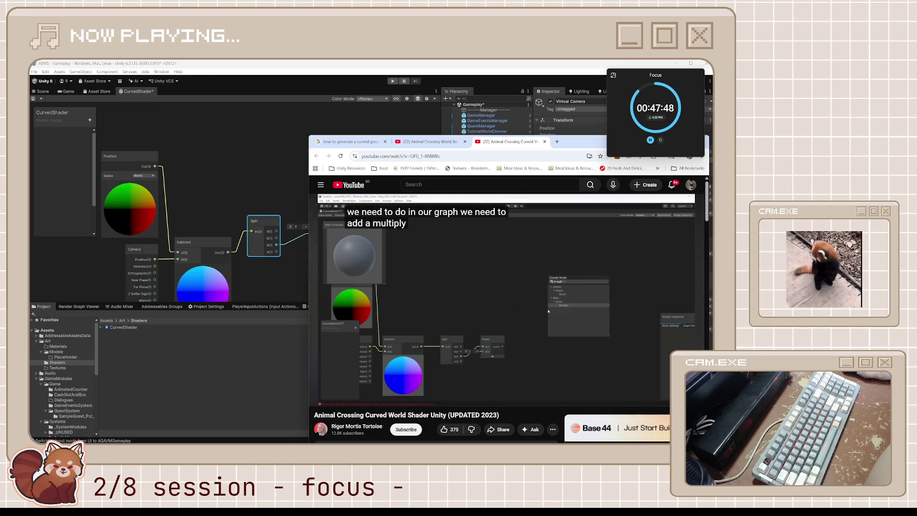
Wire the Split node's B output into the Power node's A input, clearing Power's connections first.
click(492, 299)
click(296, 275)
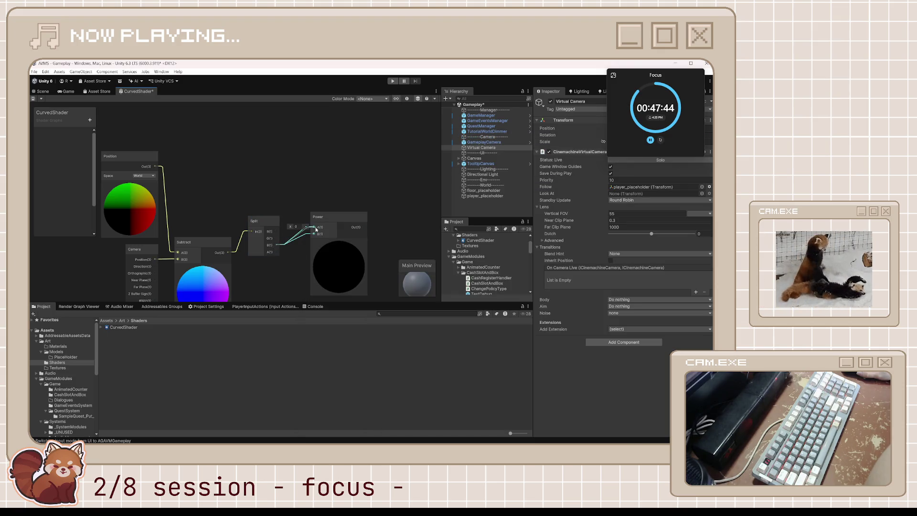
drag(315, 230, 315, 227)
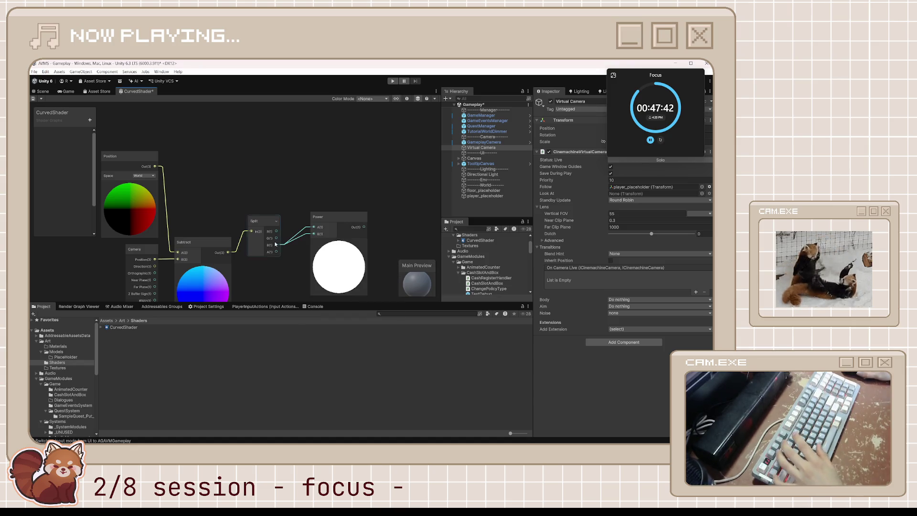
right_click(279, 246)
click(315, 226)
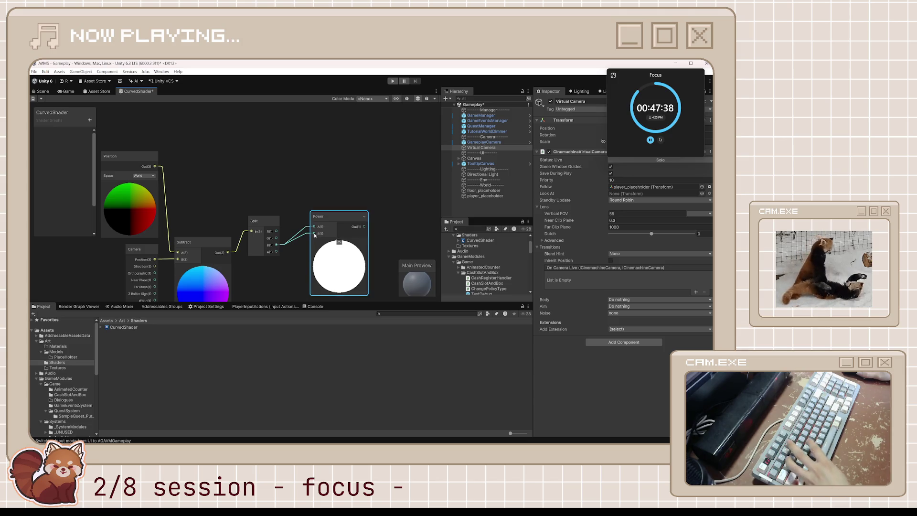
right_click(314, 235)
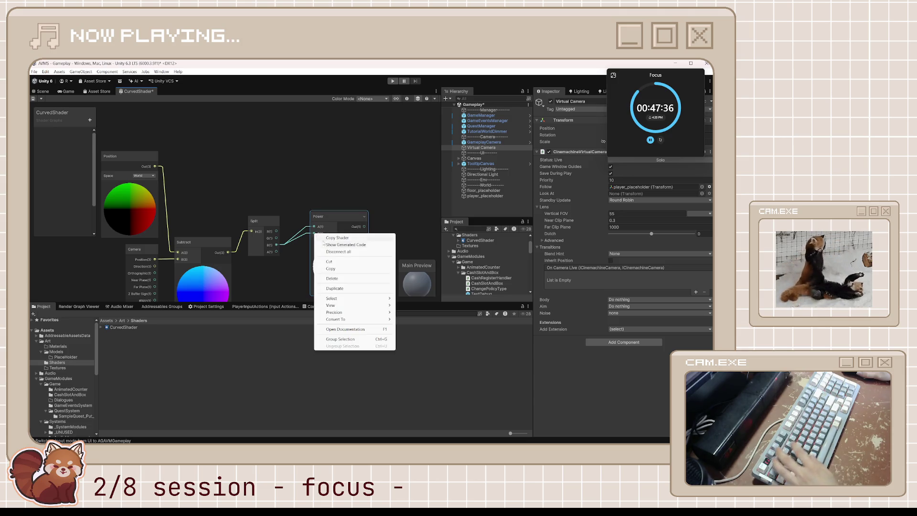
click(343, 252)
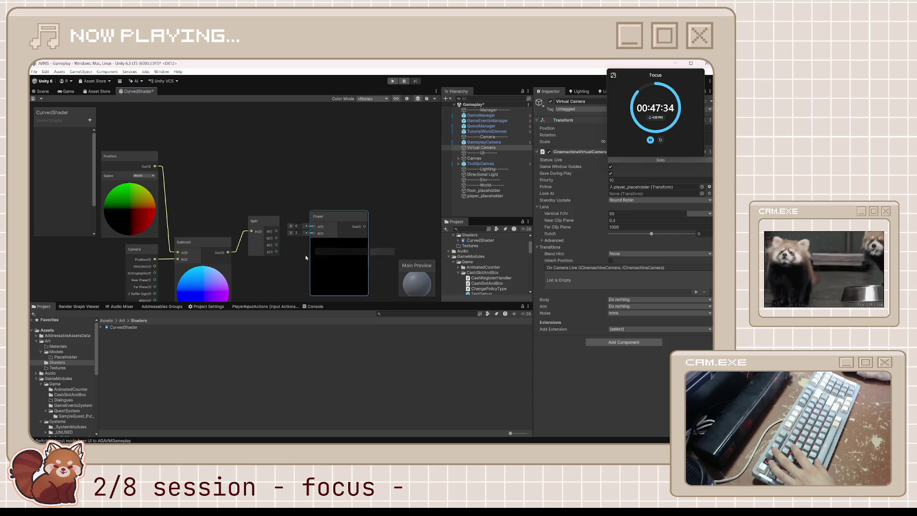
mouse_move(318, 227)
mouse_down()
mouse_move(336, 225)
mouse_move(356, 249)
mouse_move(338, 249)
mouse_up()
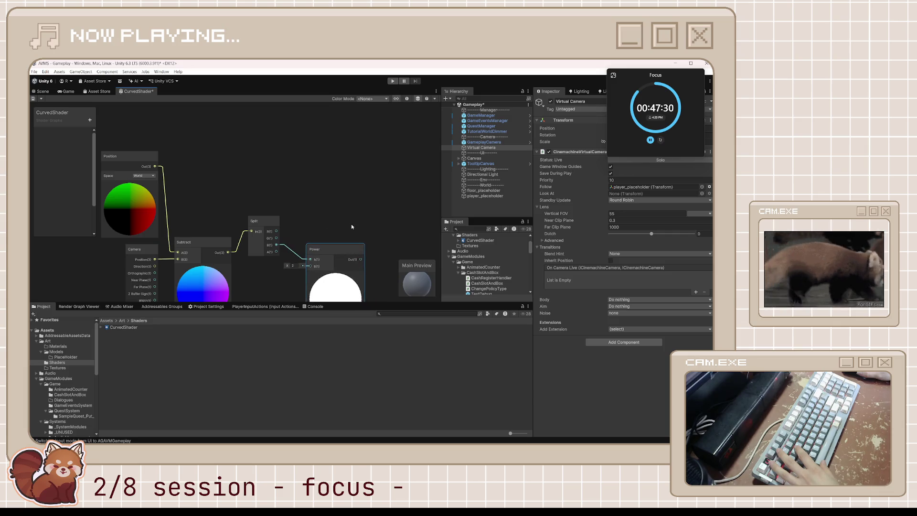
right_click(245, 269)
Add a Multiply node to the right of the Power node, undoing a stray wire into Power.
click(237, 271)
key(space)
text(MULTIPL)
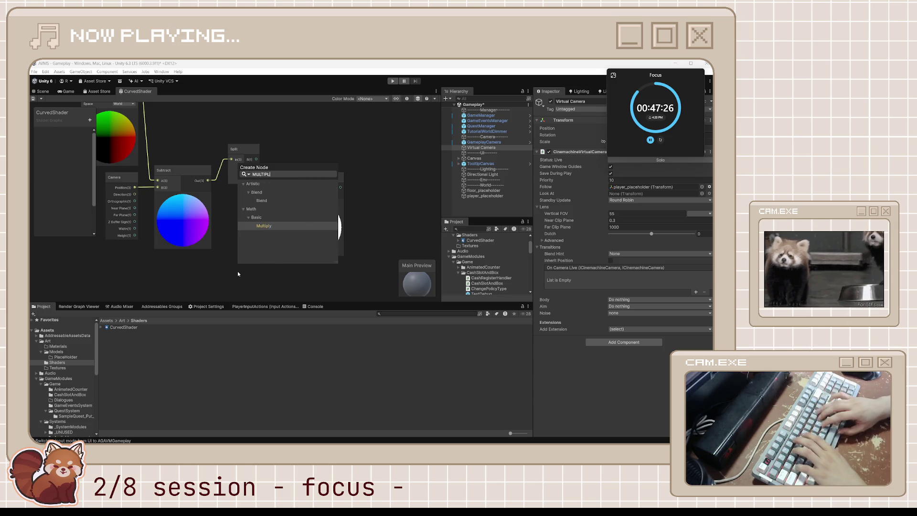
key(Return)
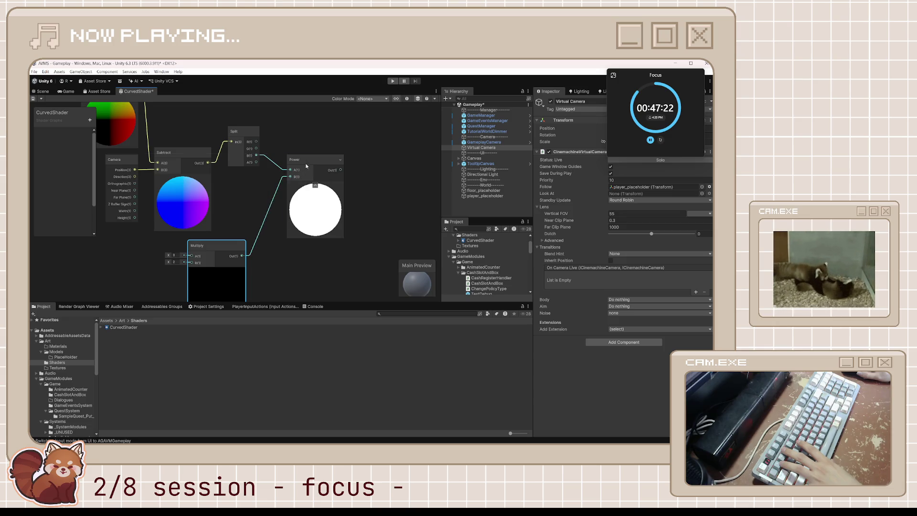
drag(307, 166, 337, 173)
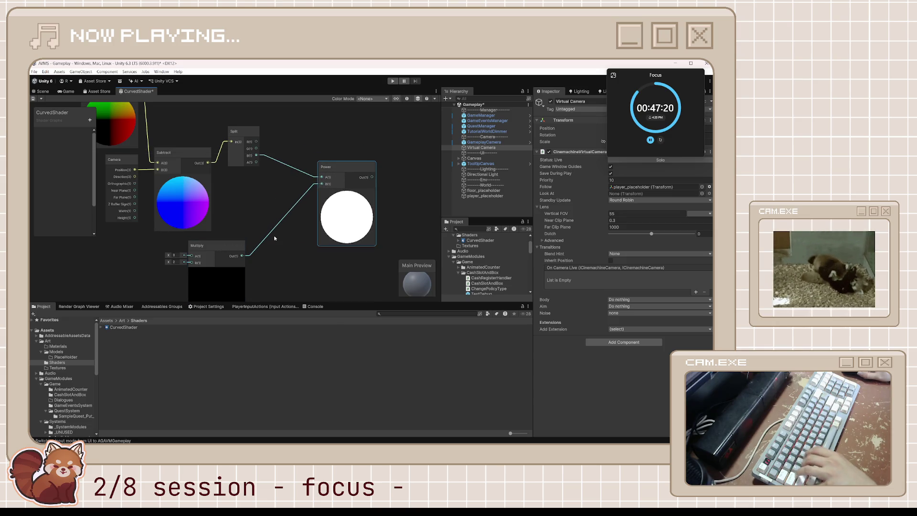
key(ctrl+z)
key(ctrl+z)
mouse_move(193, 246)
mouse_down()
mouse_move(335, 249)
mouse_move(373, 204)
mouse_move(305, 231)
mouse_up()
Rearrange the Split, Position and Camera nodes to tidy the graph layout.
scroll(305, 231, down, 4)
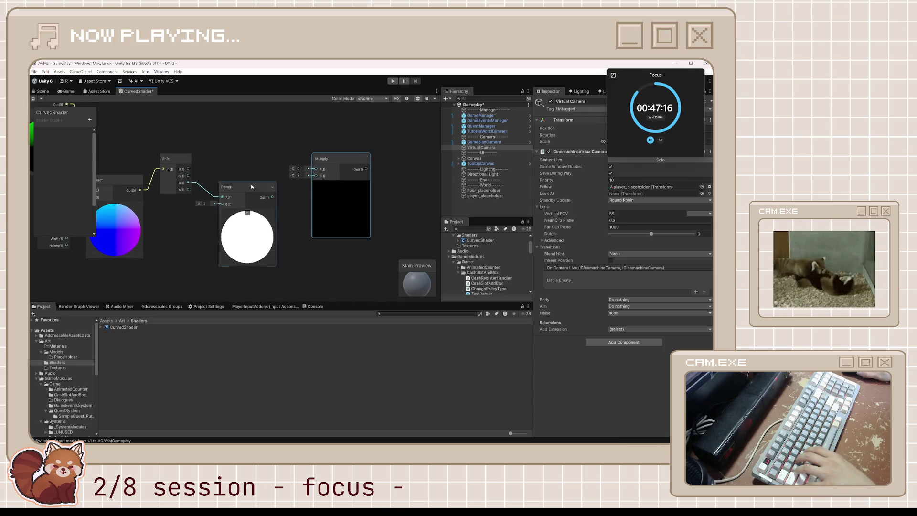
click(226, 207)
mouse_move(227, 207)
mouse_down()
mouse_move(231, 201)
mouse_move(261, 221)
mouse_up()
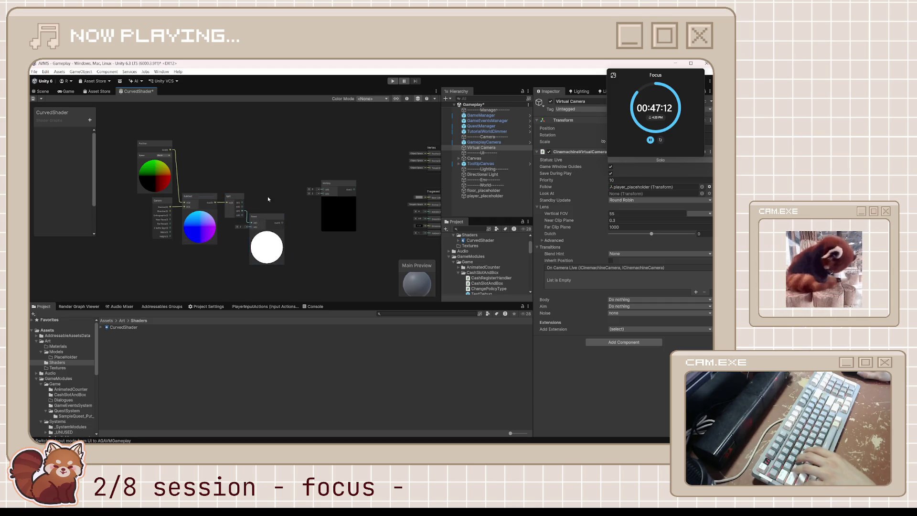
mouse_move(167, 215)
mouse_down()
mouse_move(169, 234)
mouse_move(168, 211)
mouse_up()
key(alt+Tab)
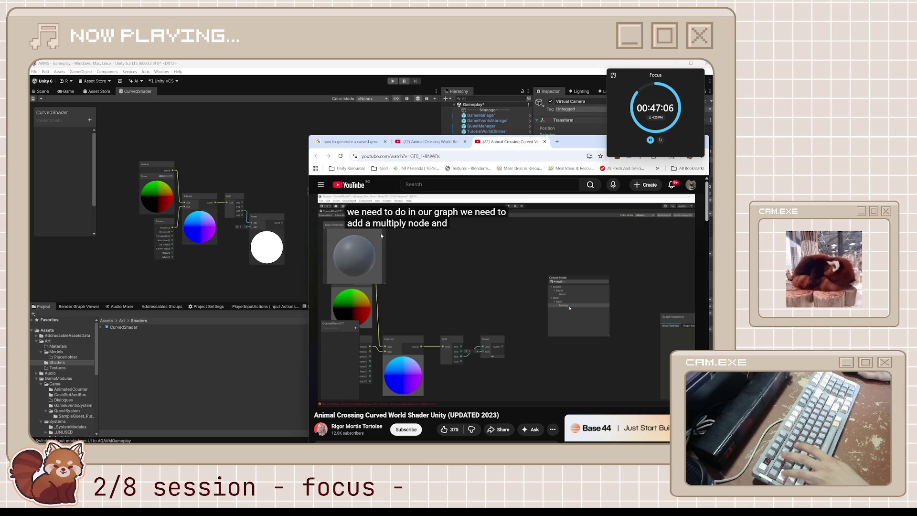
Play the tutorial through feeding a float into the Multiply node, then return to Unity.
click(450, 275)
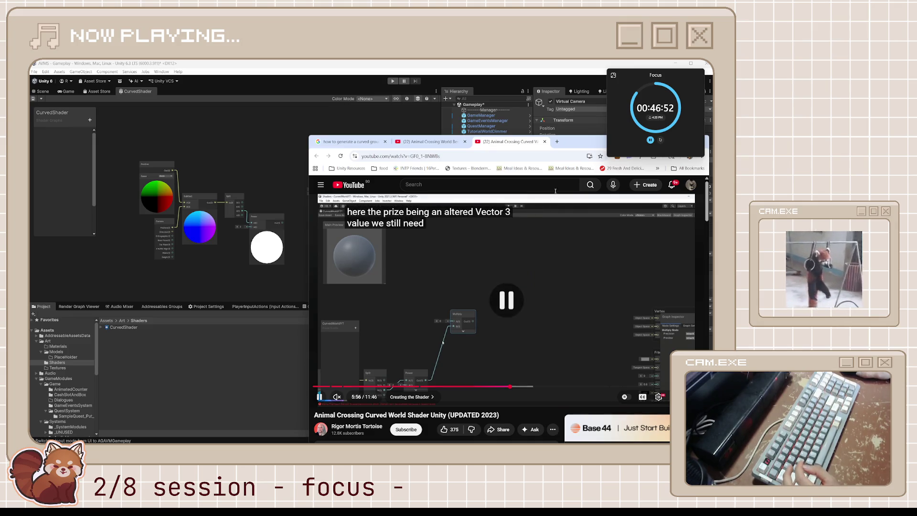
key(alt+Tab)
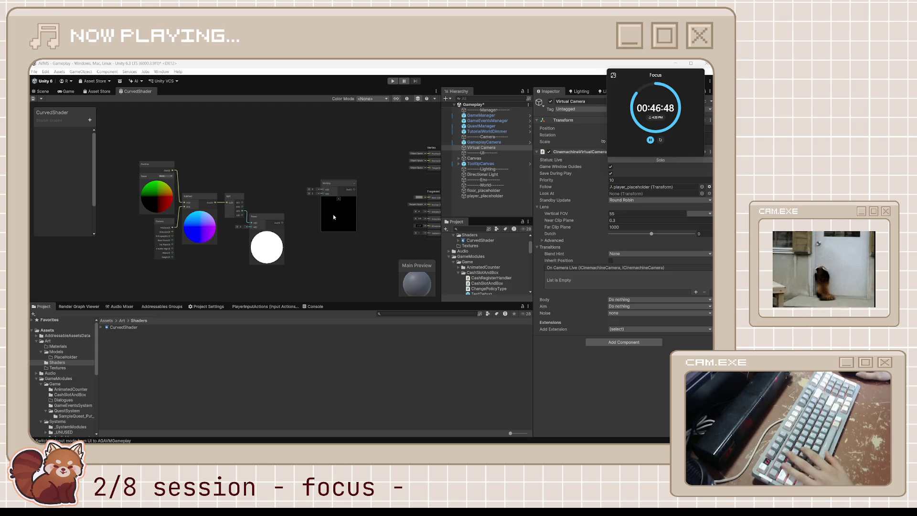
Connect the Power output to the Multiply node's B input, deleting the initial wire into A.
scroll(295, 222, up, 4)
mouse_move(274, 222)
mouse_down()
mouse_move(345, 172)
mouse_move(330, 177)
mouse_up()
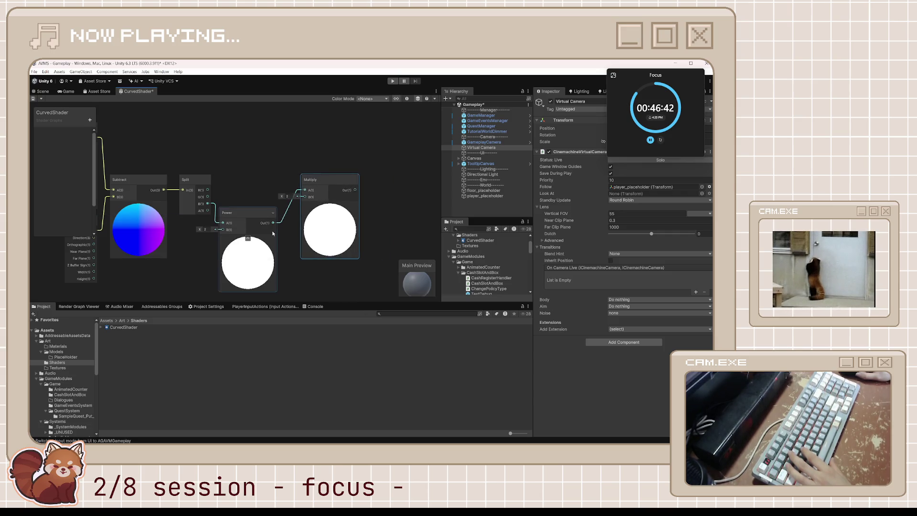
right_click(299, 200)
click(325, 253)
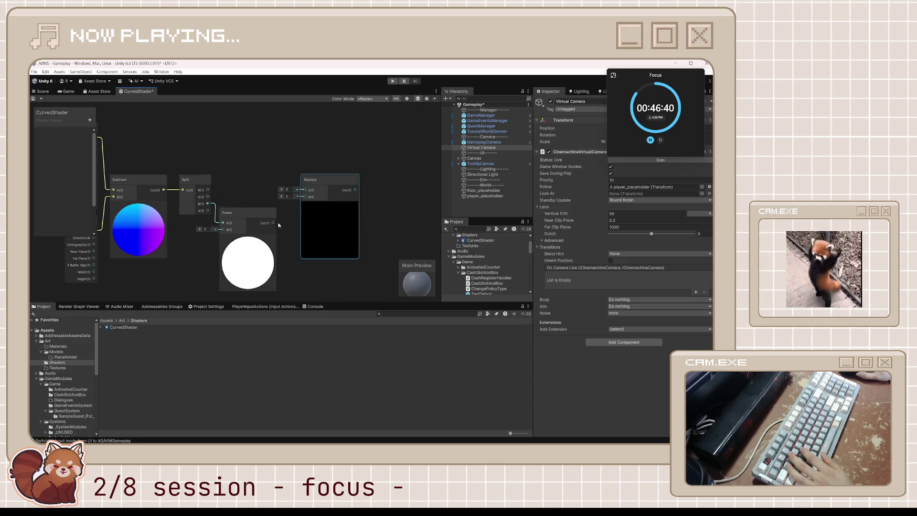
drag(270, 224, 322, 190)
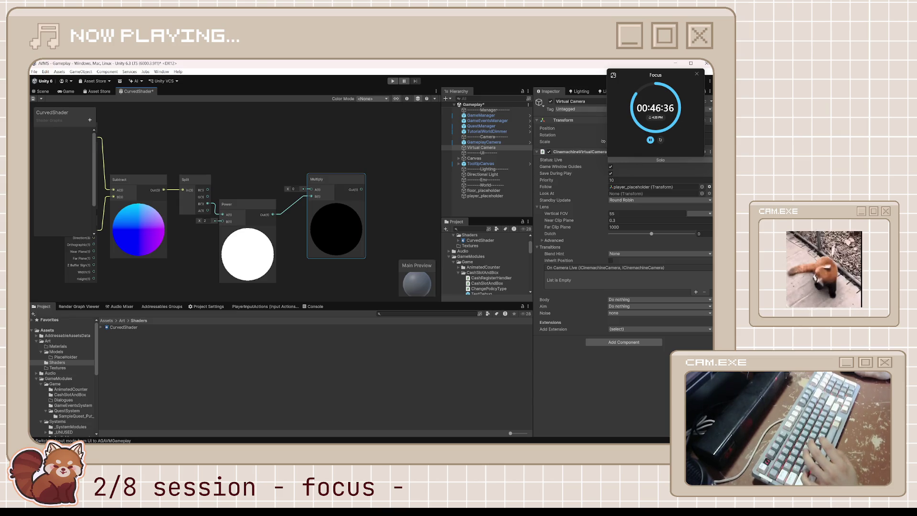
key(alt+Tab)
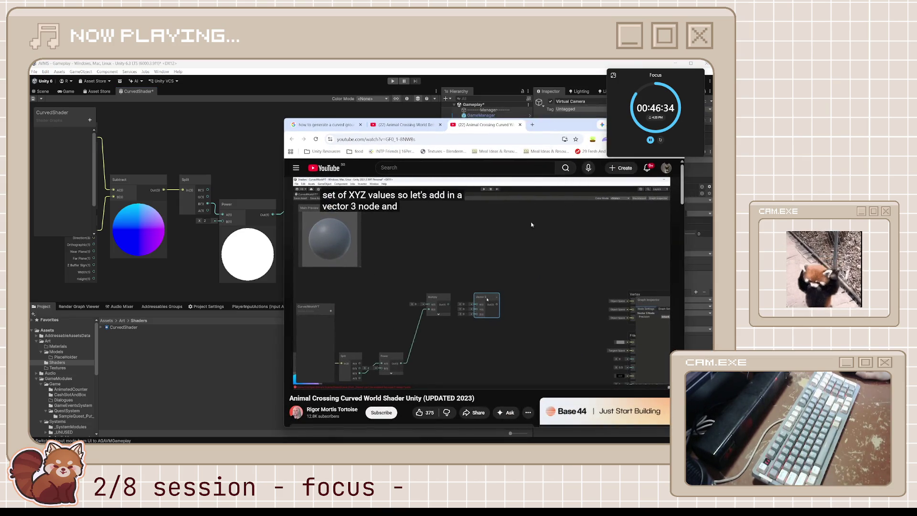
Resize the Unity editor and reposition the browser window so both are visible.
key(alt+Tab)
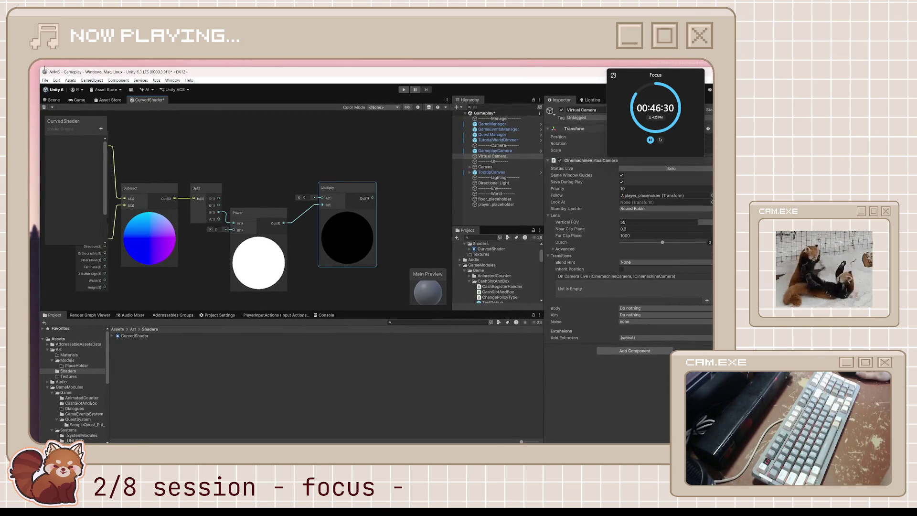
mouse_move(42, 67)
mouse_down()
mouse_move(86, 96)
mouse_move(63, 66)
mouse_up()
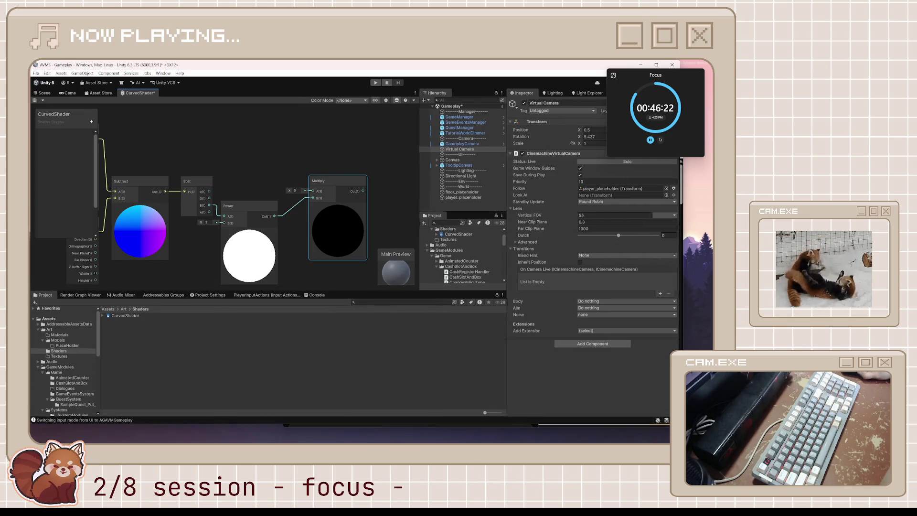
key(alt+Tab)
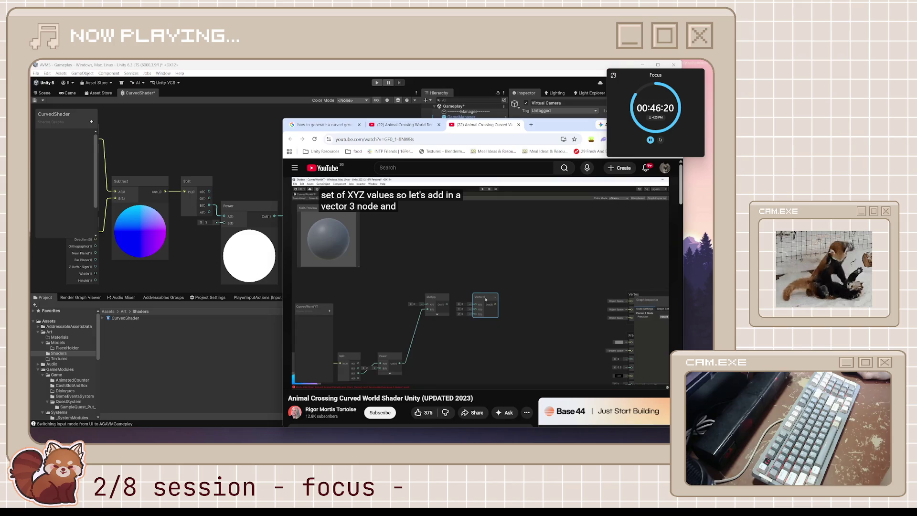
drag(552, 129, 582, 147)
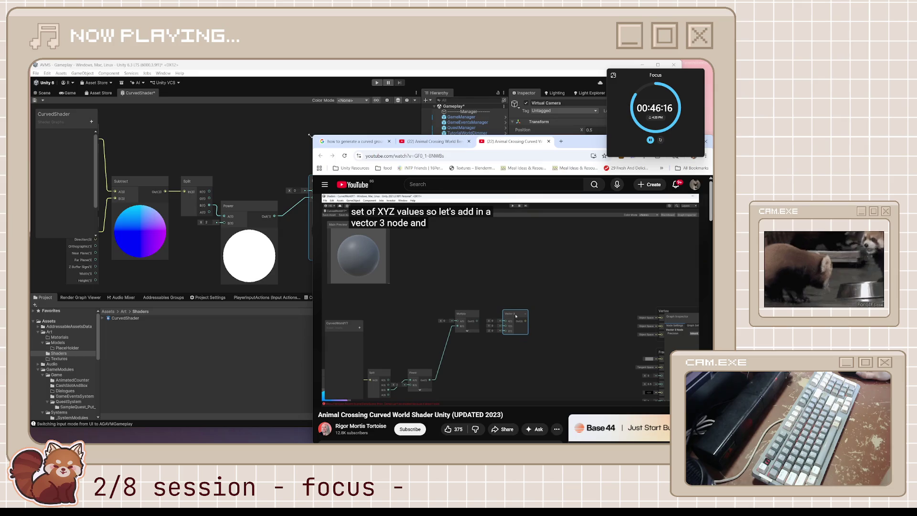
drag(311, 137, 307, 135)
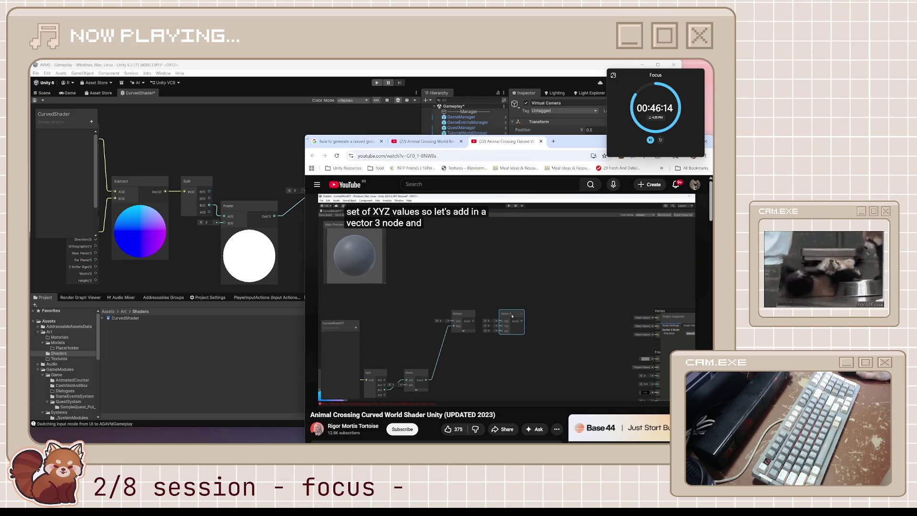
Play the tutorial to its float-node curve-strength explanation around 6:32, then return to the shader graph.
click(414, 258)
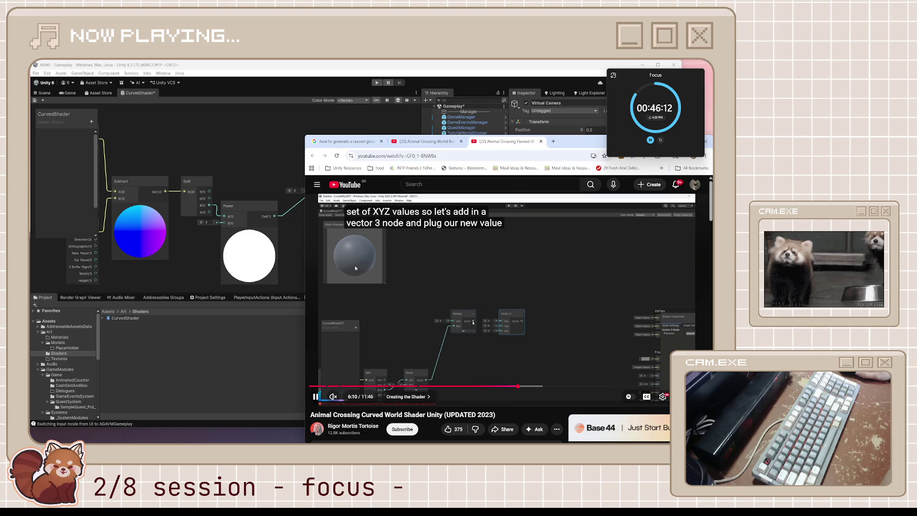
click(251, 199)
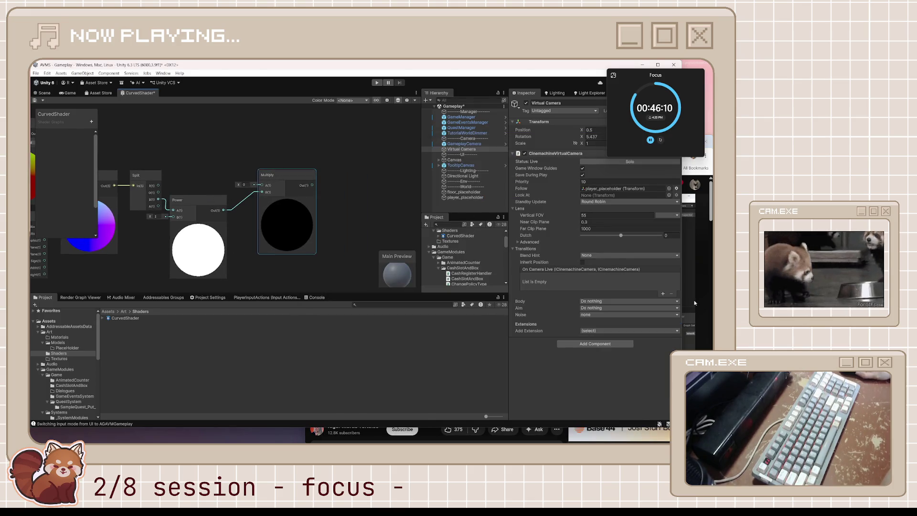
click(693, 303)
click(564, 300)
click(498, 290)
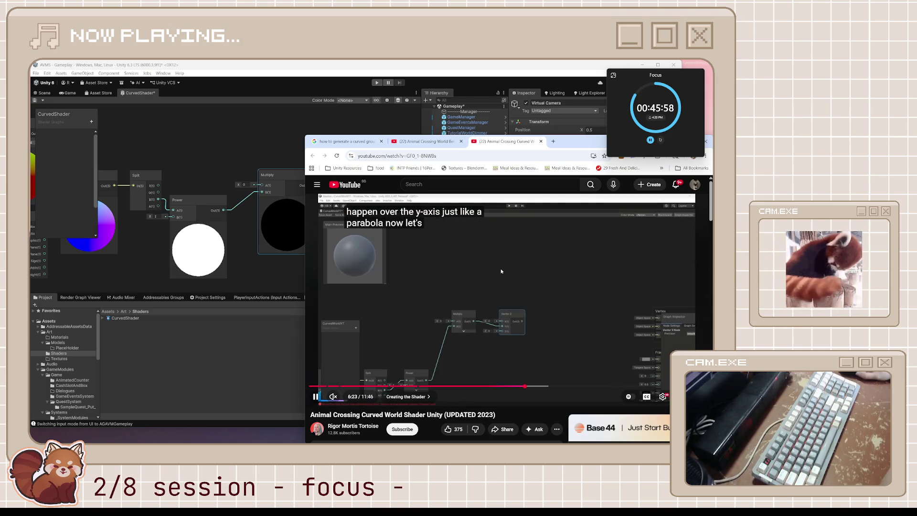
click(544, 310)
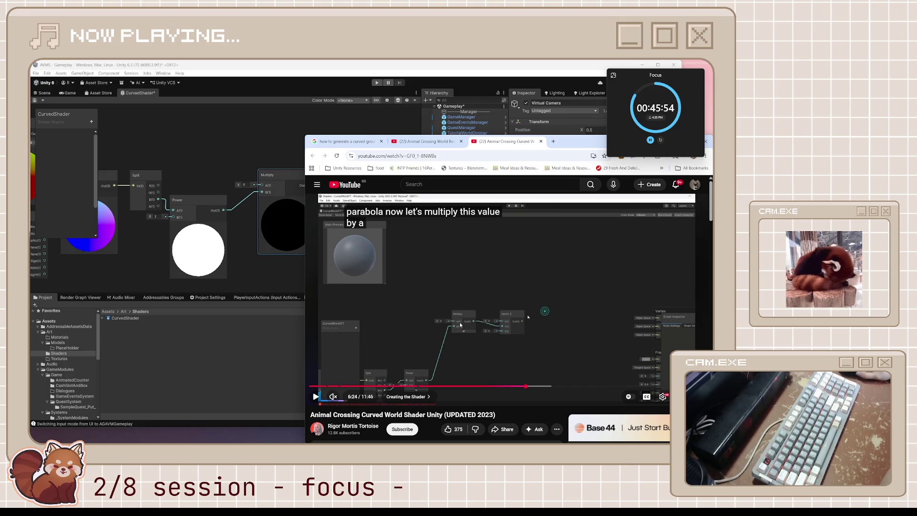
click(516, 325)
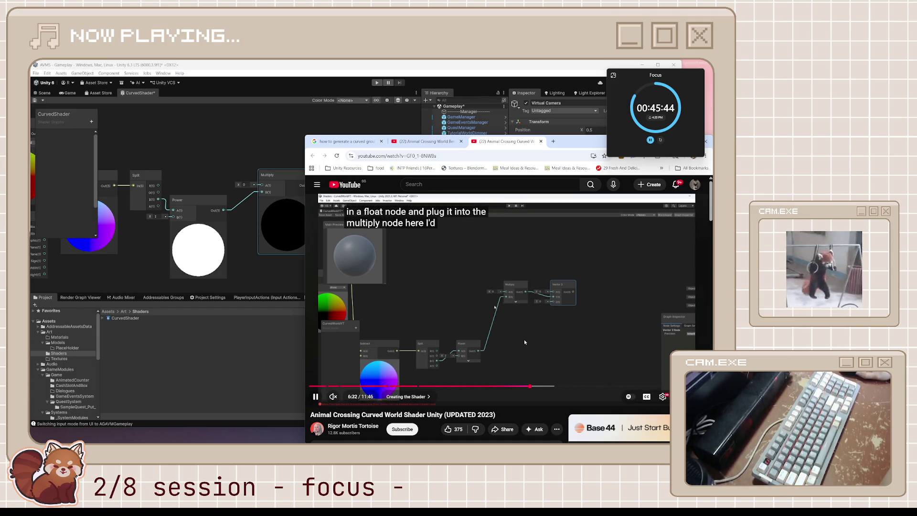
click(524, 342)
drag(270, 269, 221, 268)
click(341, 202)
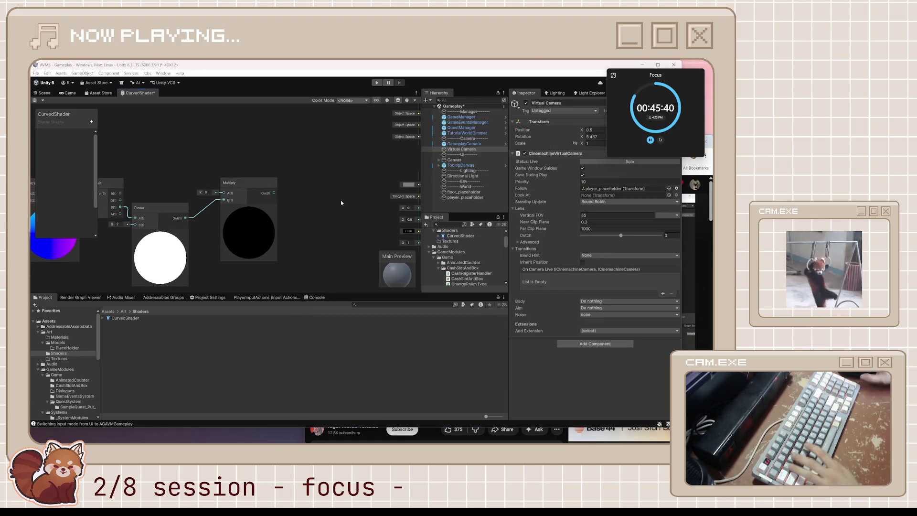
Add a Vector 3 node to the CurvedShader graph.
key(space)
text(vv)
key(BackSpace)
key(BackSpace)
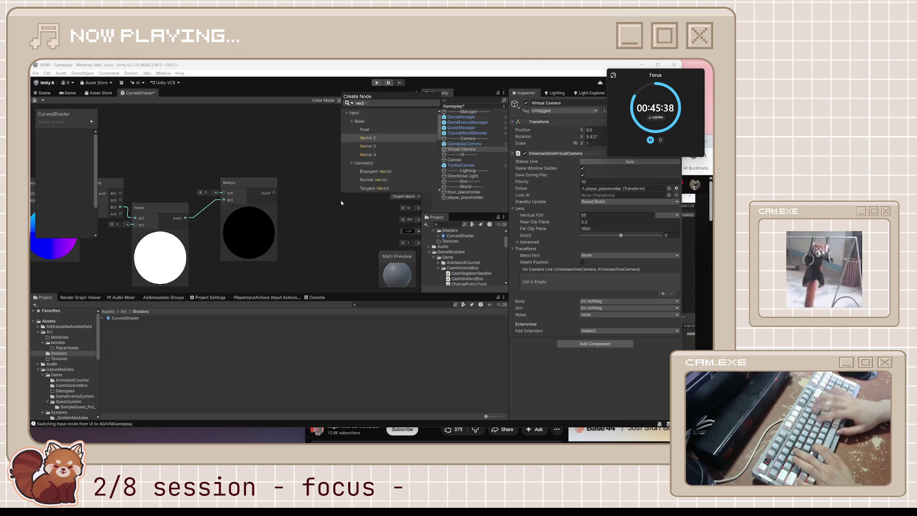
text(vecto)
key(Up)
key(Up)
key(Up)
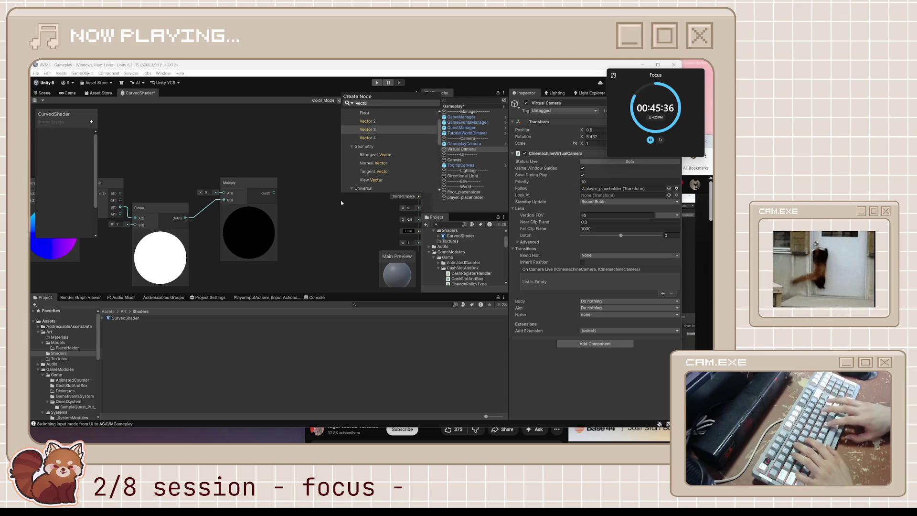
key(Return)
key(alt+Tab)
key(space)
key(space)
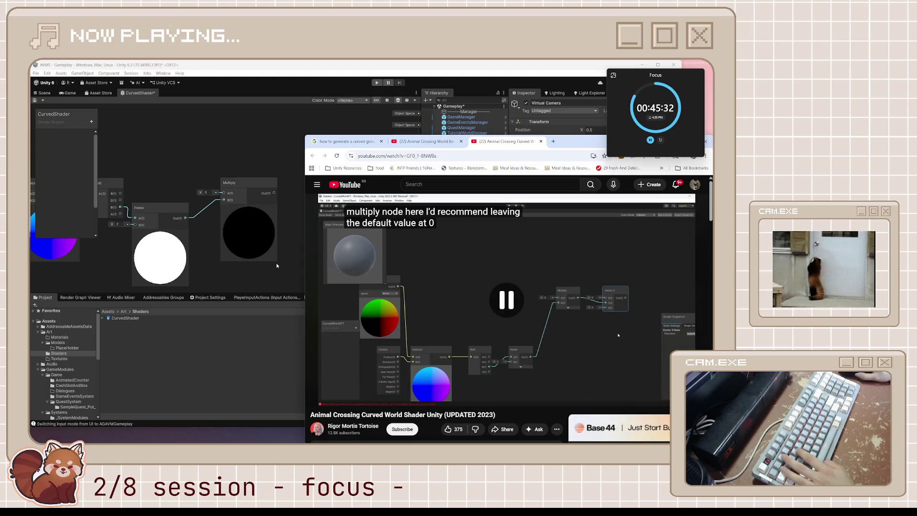
Feed the Multiply node's output into the Vector 3 node's Y input.
click(264, 225)
mouse_move(275, 194)
mouse_down()
mouse_move(346, 232)
mouse_move(321, 185)
mouse_up()
drag(327, 224, 301, 221)
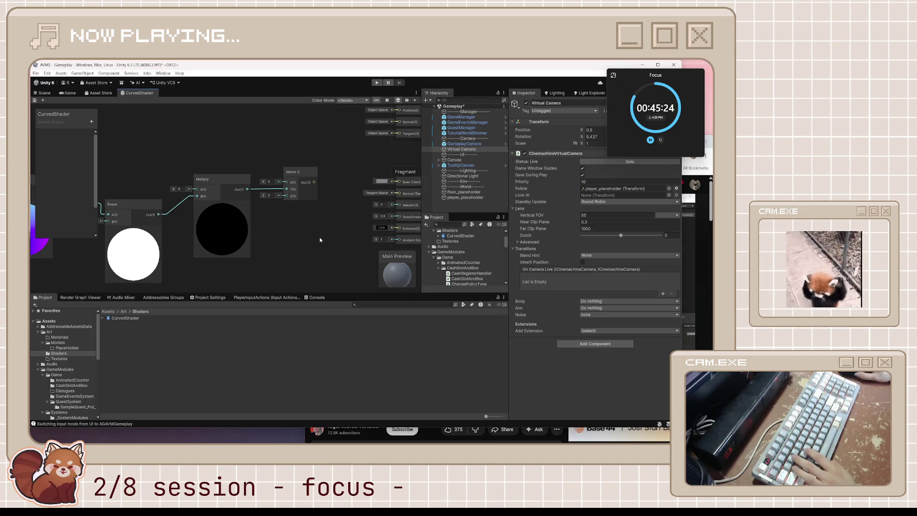
click(688, 251)
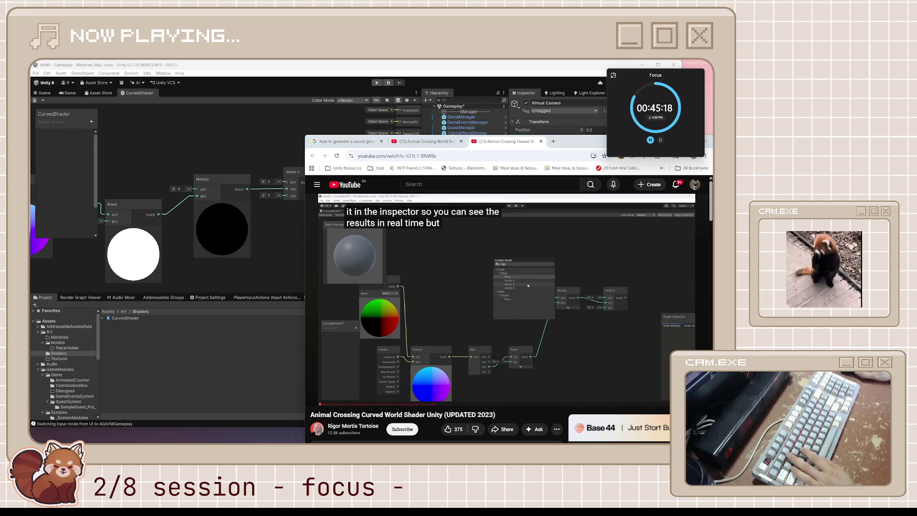
Watch the tutorial up to its exposed-property step around 7:06.
click(513, 281)
click(501, 296)
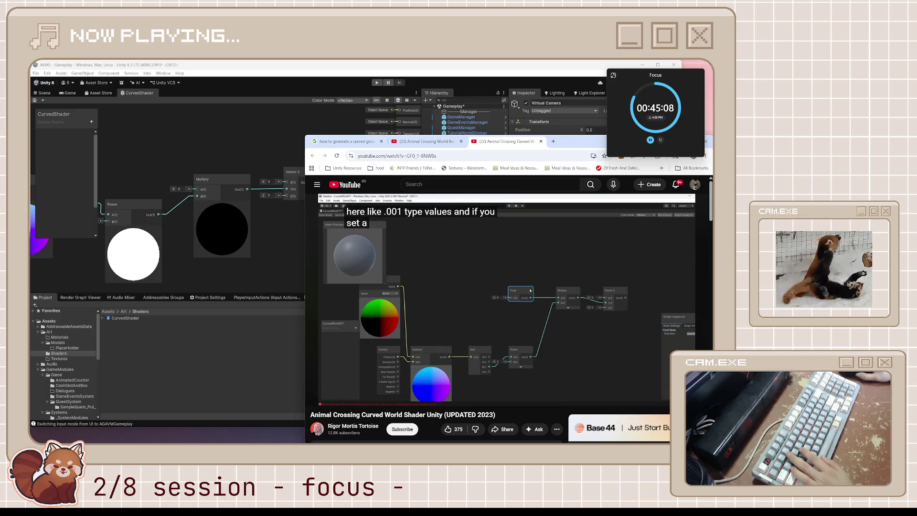
mouse_move(500, 315)
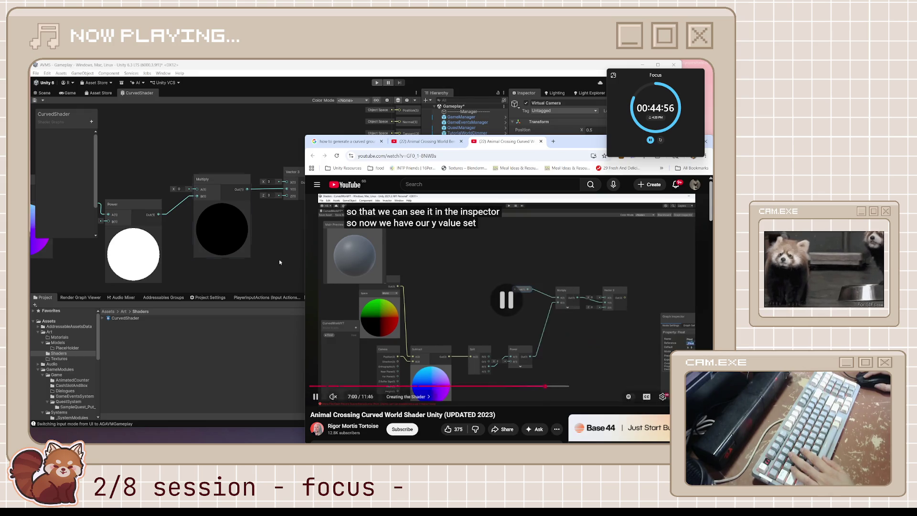
click(420, 242)
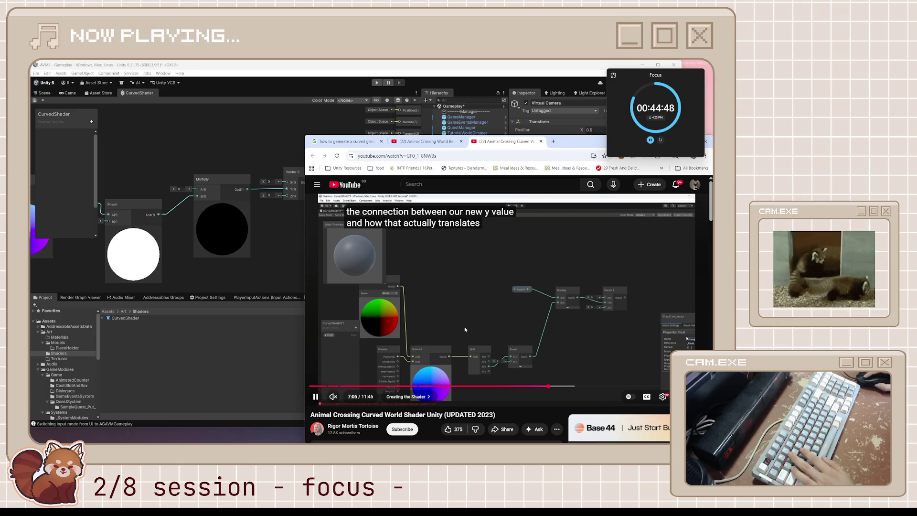
Add a new Float property to the shader graph's blackboard.
click(447, 306)
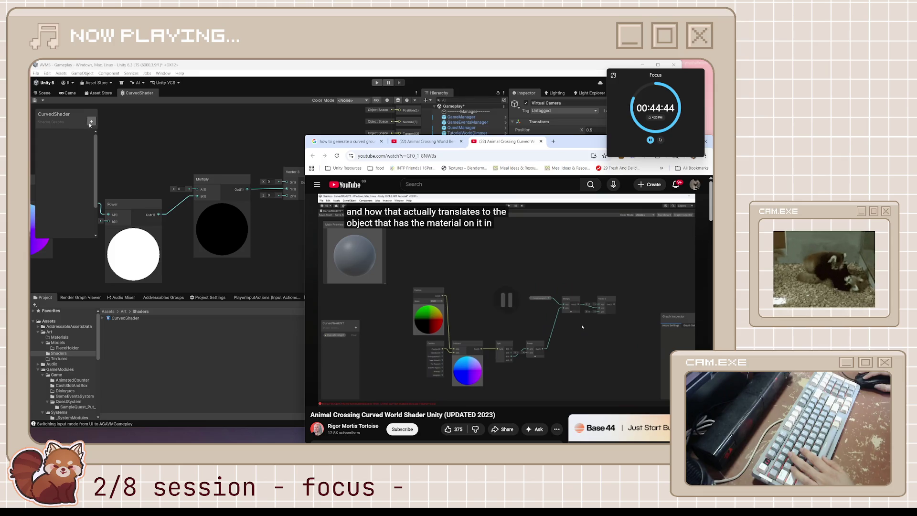
click(91, 121)
click(109, 137)
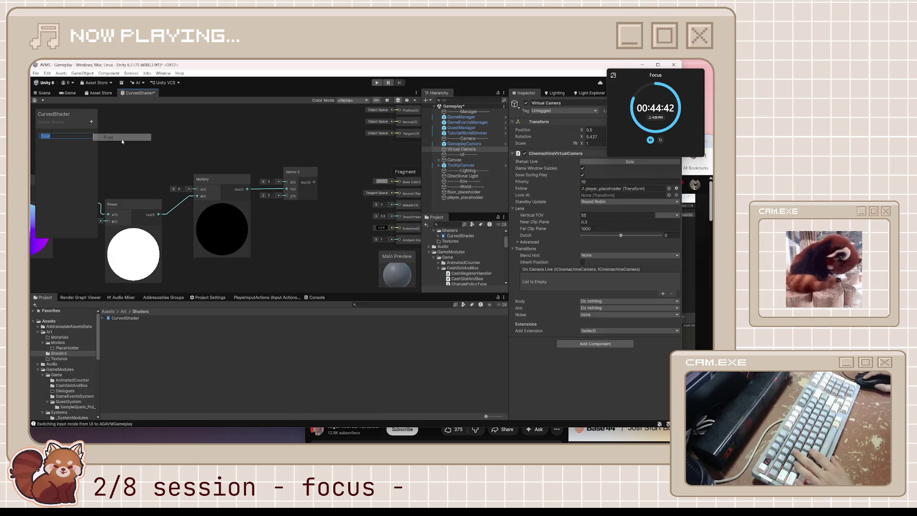
Name the Float 'CurveStrength', wire it into Multiply's A input, and save the graph.
text(CurveStrength)
key(Return)
drag(84, 138, 265, 166)
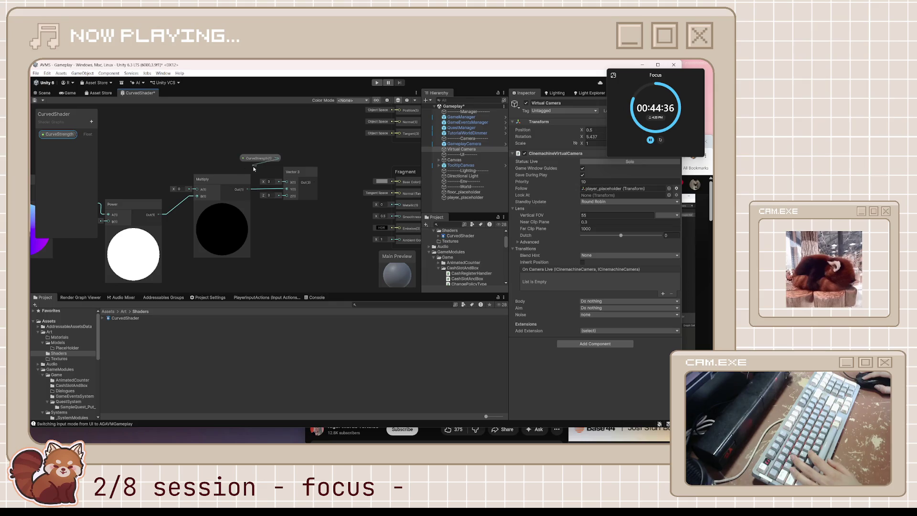
drag(200, 191, 201, 191)
mouse_move(255, 158)
mouse_down()
mouse_move(161, 163)
mouse_move(155, 181)
mouse_up()
key(ctrl+s)
Set the CurveStrength property's mode to Slider in the Graph Inspector, then resume the tutorial.
click(389, 100)
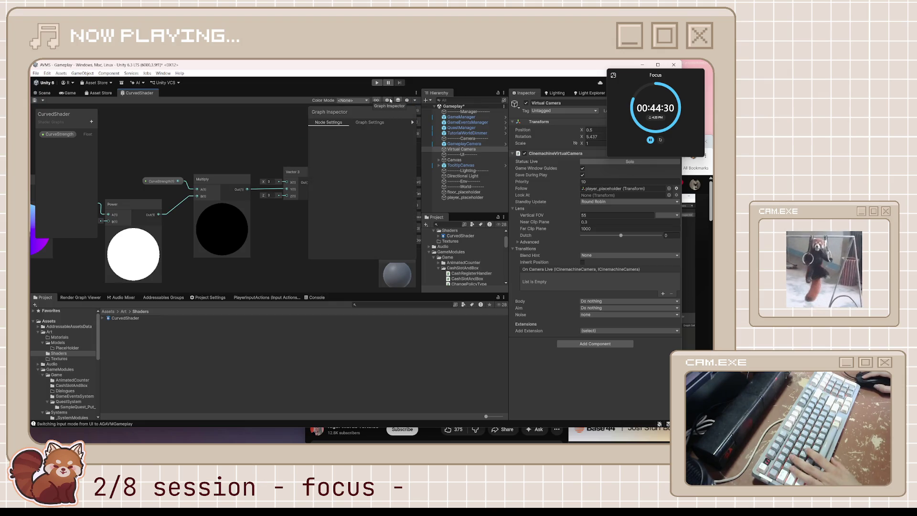
click(184, 181)
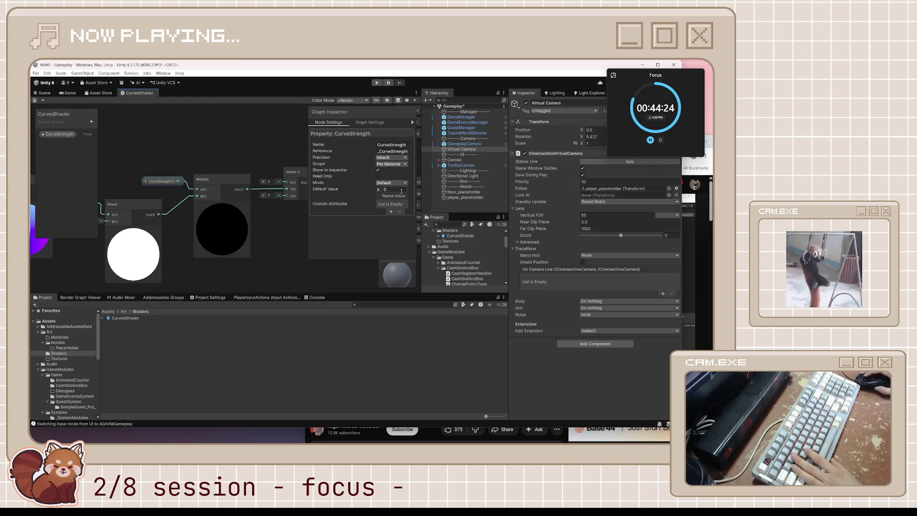
click(387, 183)
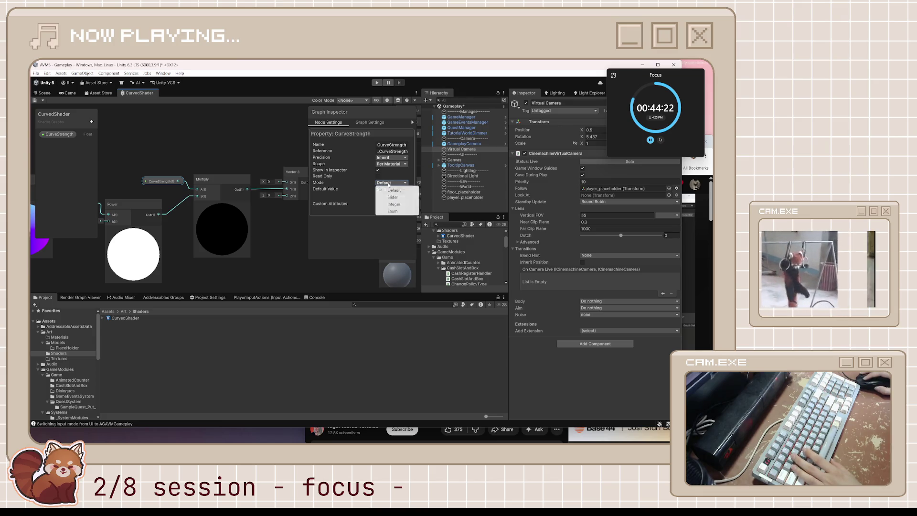
click(393, 197)
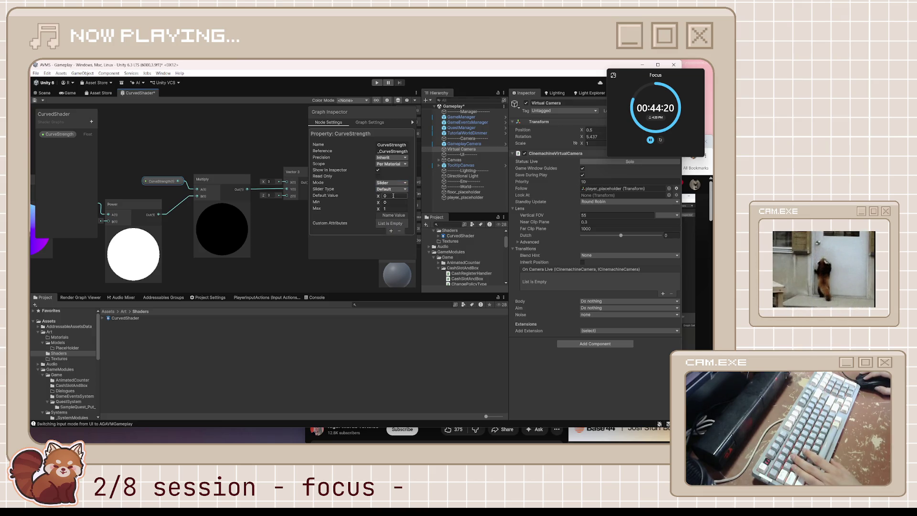
click(696, 248)
click(550, 284)
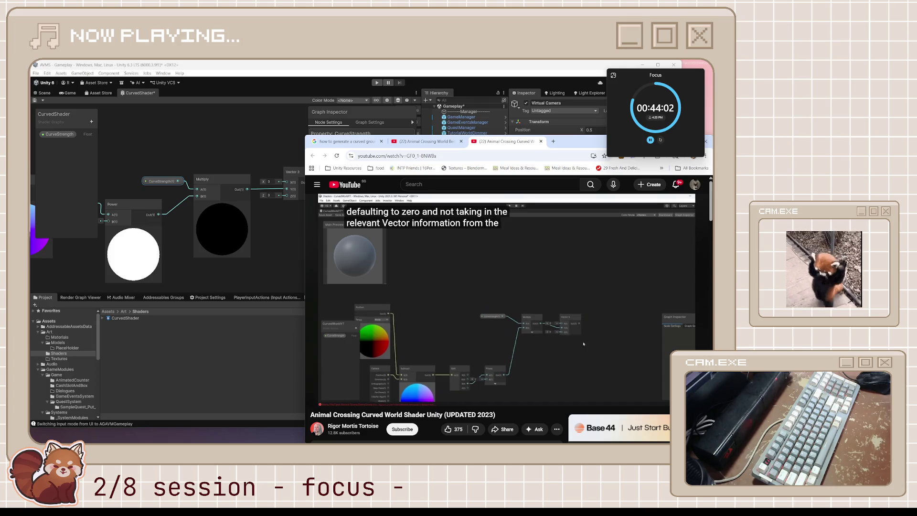
Play the tutorial to the Add node step near 7:43, rewinding ten seconds once, then return to Unity.
mouse_move(332, 330)
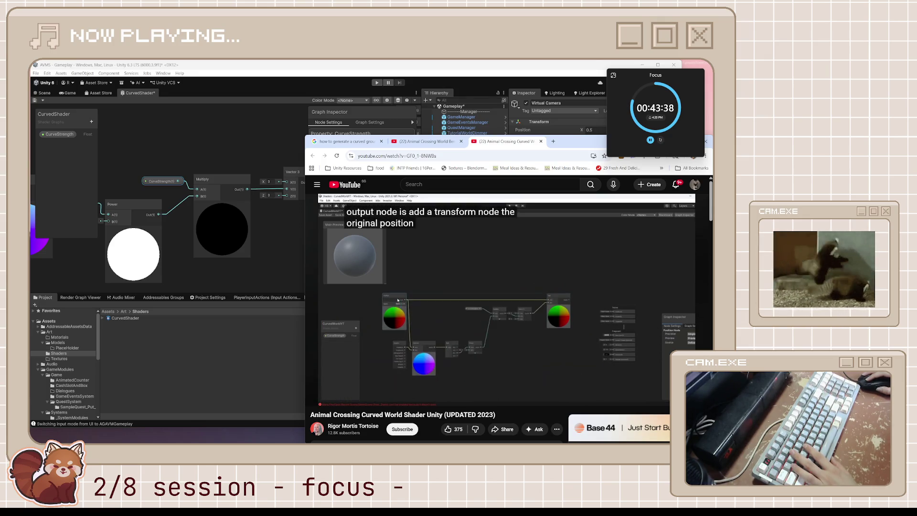
click(496, 282)
click(460, 303)
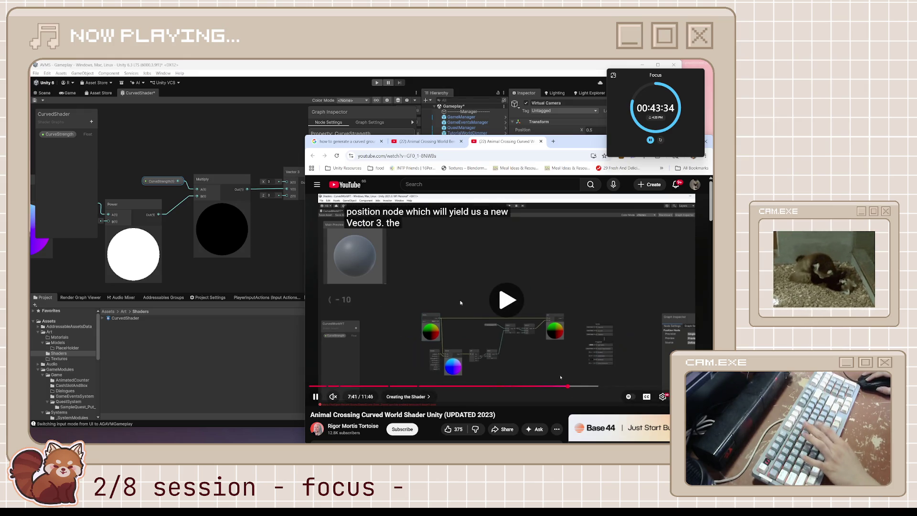
key(j)
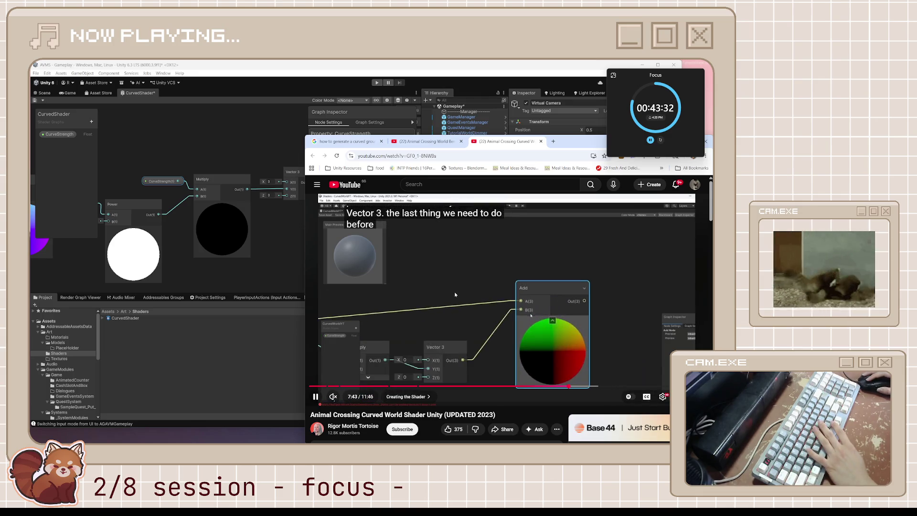
click(454, 292)
click(222, 153)
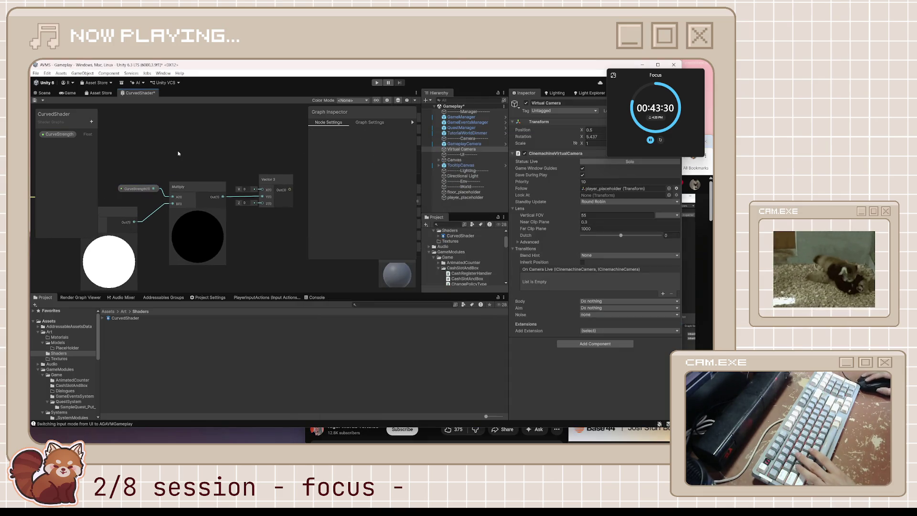
Switch the CurveStrength property out of slider mode in its settings.
click(136, 188)
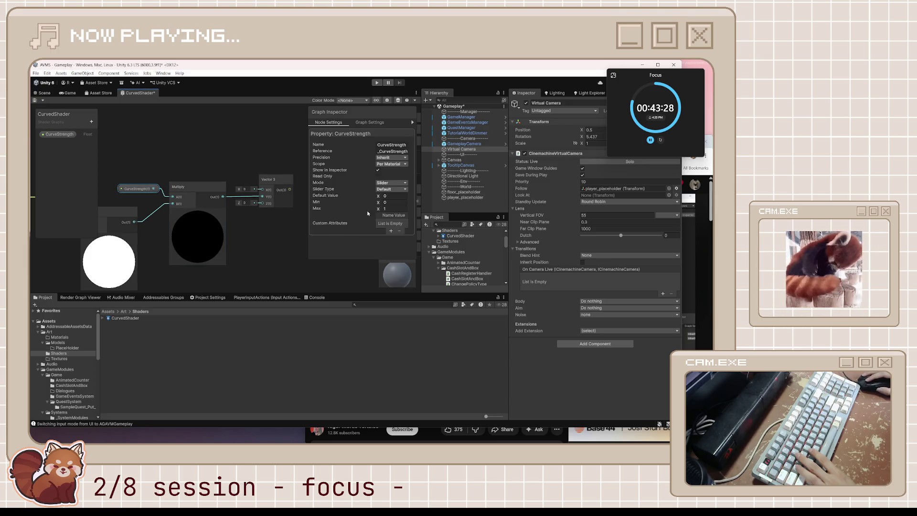
double_click(385, 203)
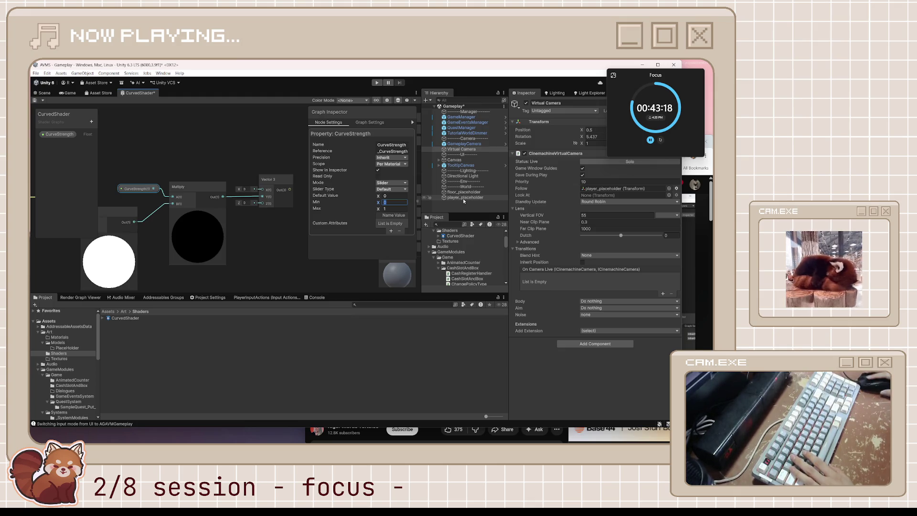
click(399, 183)
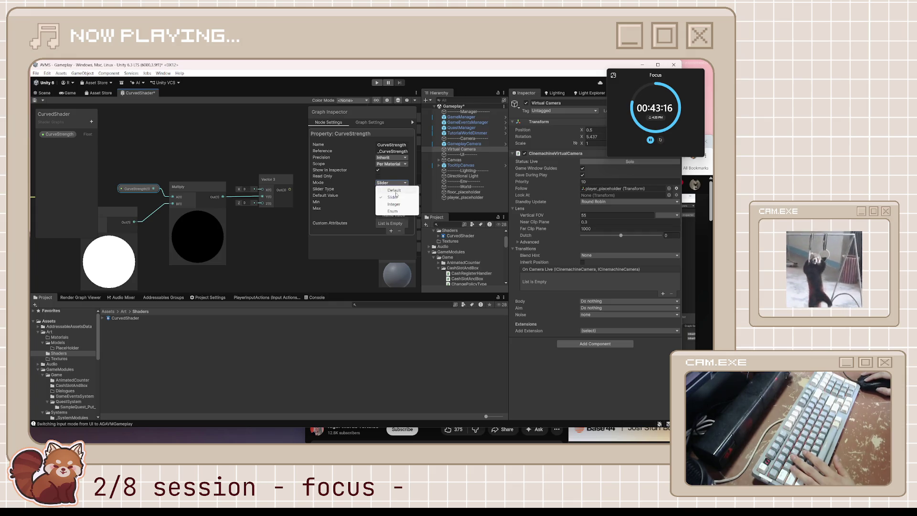
click(399, 205)
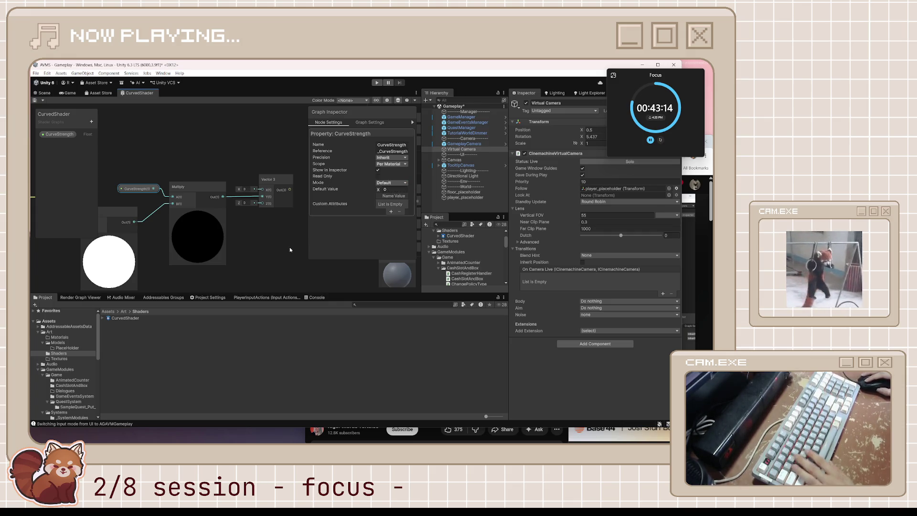
click(286, 250)
Close the graph inspector and rearrange the nodes to free space on the left.
click(388, 101)
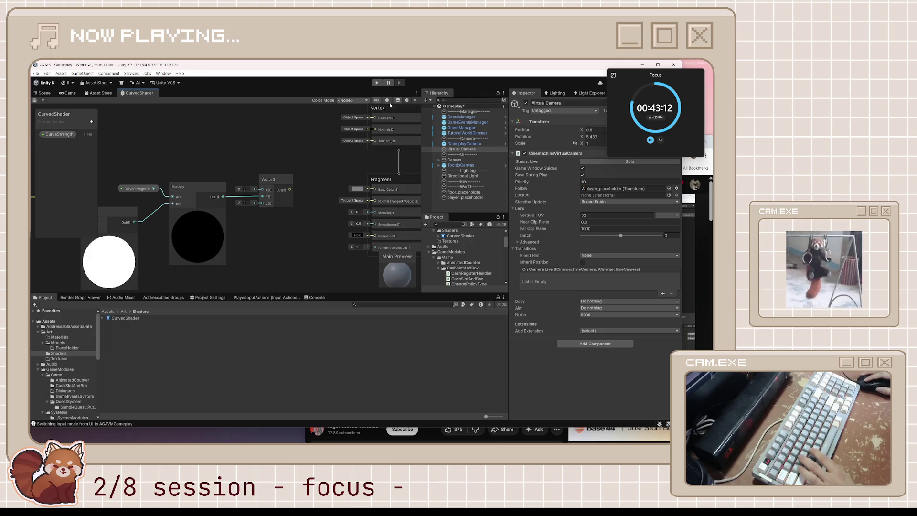
key(a)
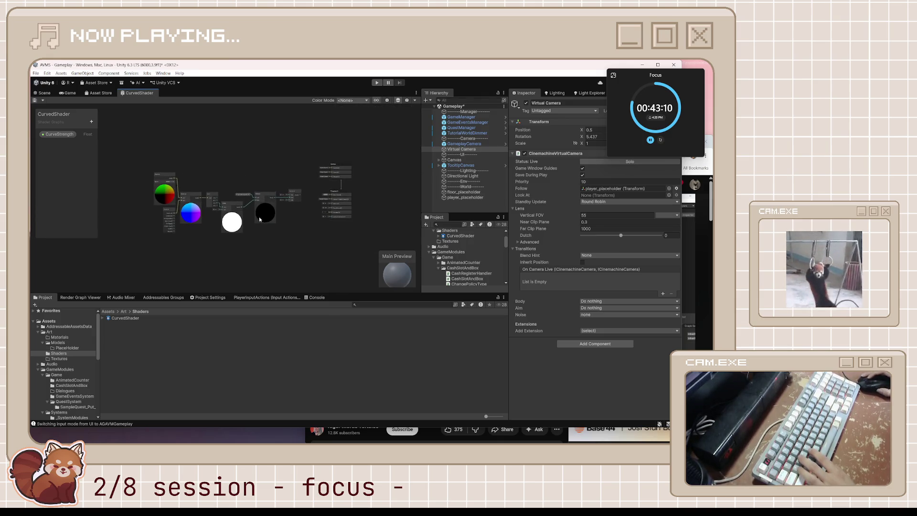
mouse_move(268, 215)
mouse_down()
mouse_move(184, 207)
mouse_move(205, 207)
mouse_up()
scroll(260, 189, up, 3)
scroll(260, 189, up, 4)
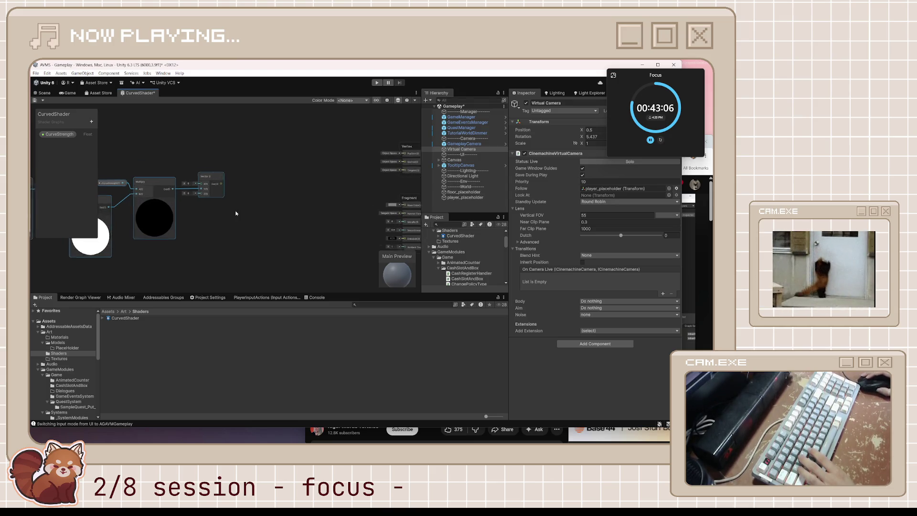
drag(203, 177, 279, 179)
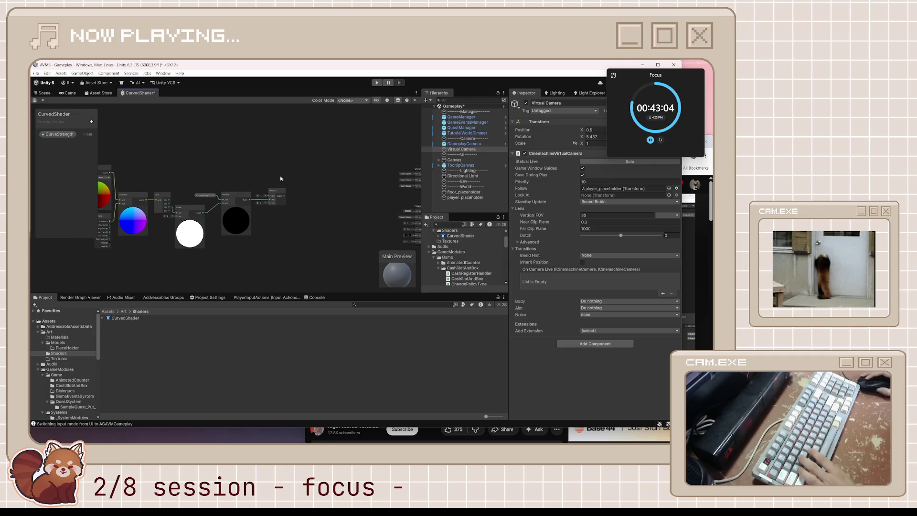
Create an Add node and place it beside the Position and Vector 3 nodes.
key(space)
text(add)
key(Return)
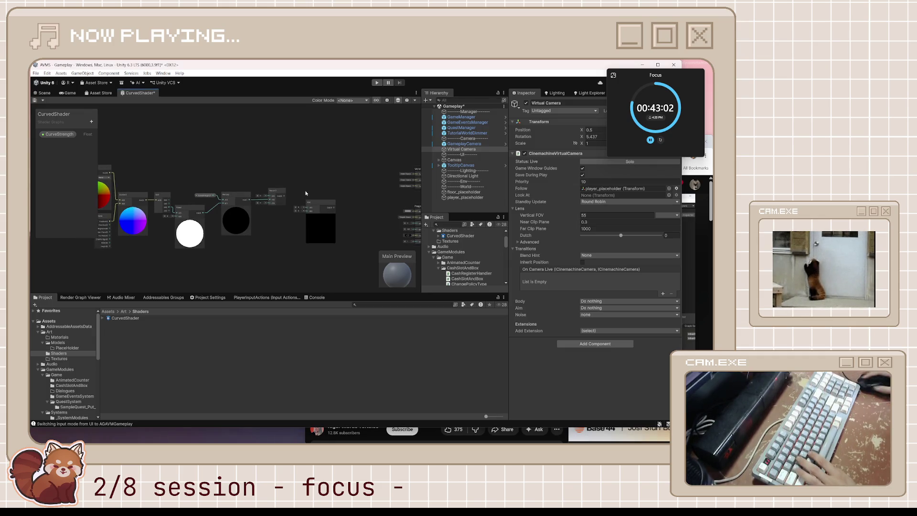
scroll(305, 193, up, 2)
drag(313, 211, 307, 171)
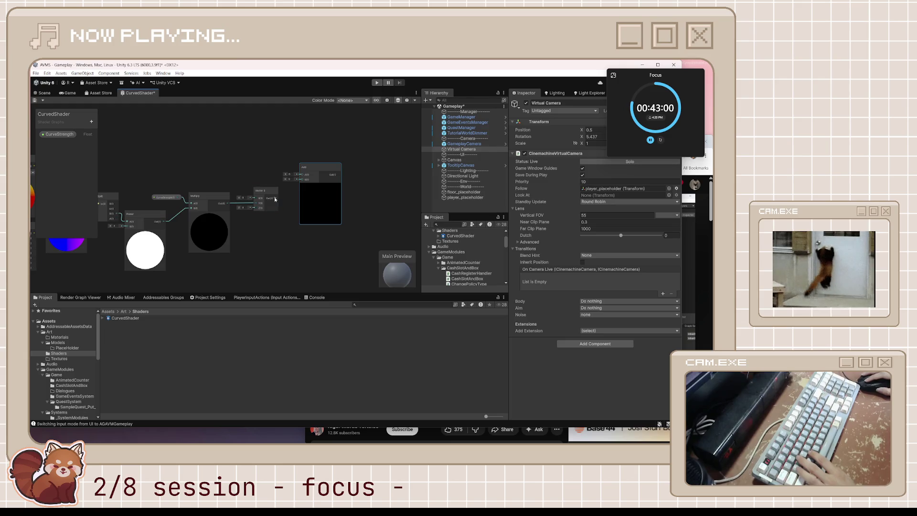
mouse_move(42, 182)
mouse_down()
mouse_move(147, 202)
mouse_move(404, 193)
mouse_move(359, 197)
mouse_move(290, 173)
mouse_up()
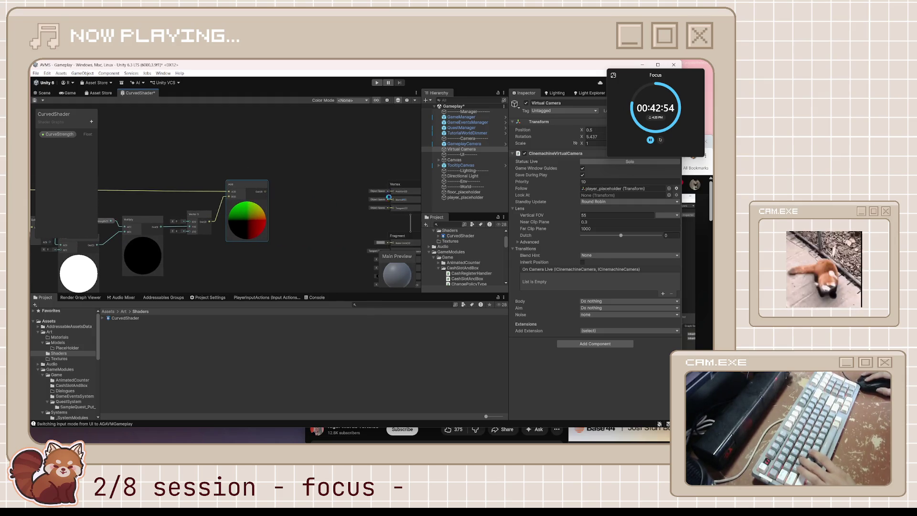
click(691, 276)
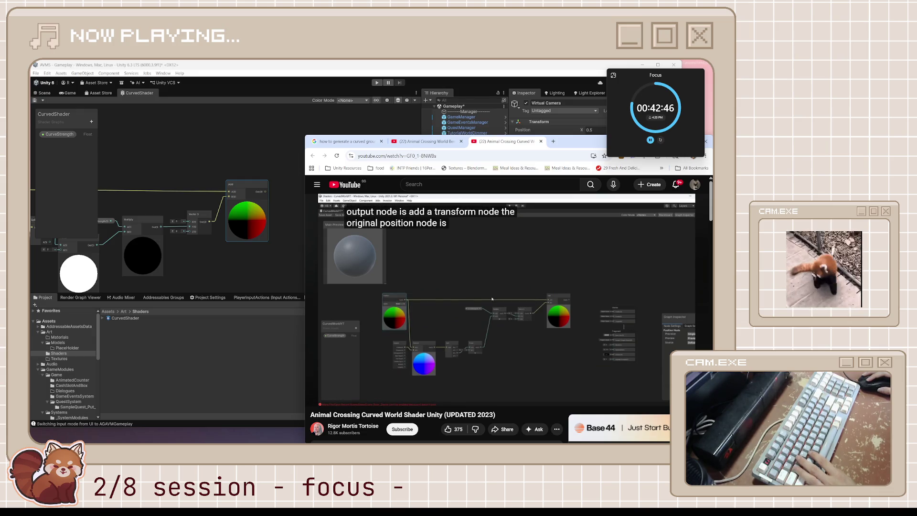
Watch the tutorial's Transform node section up to about 8:19, then pause it.
mouse_move(547, 376)
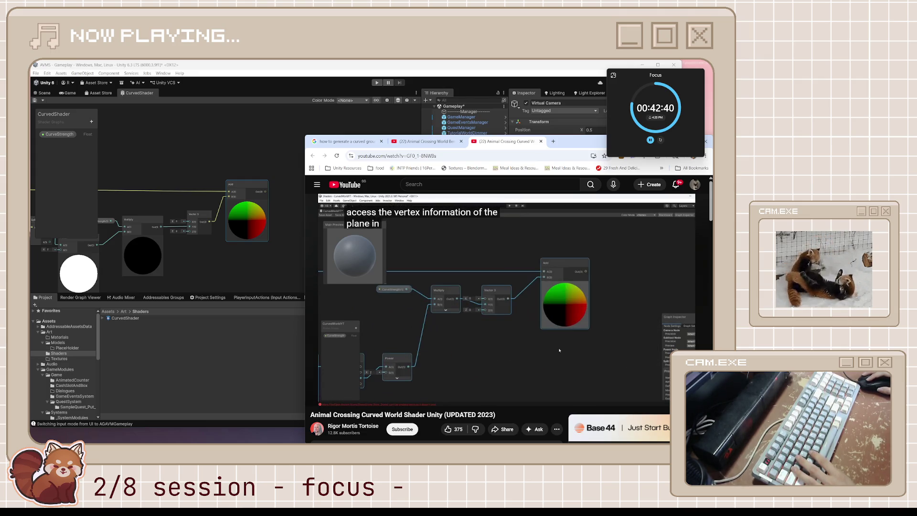
mouse_move(537, 306)
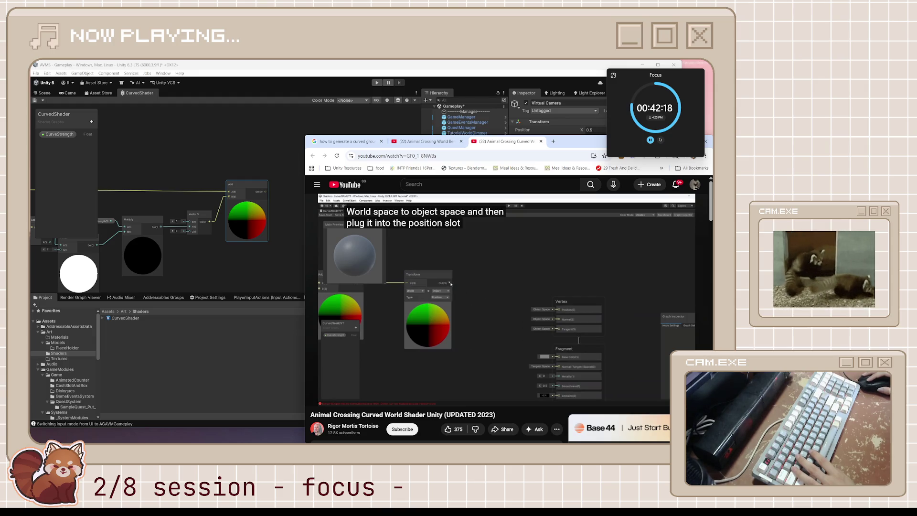
click(627, 318)
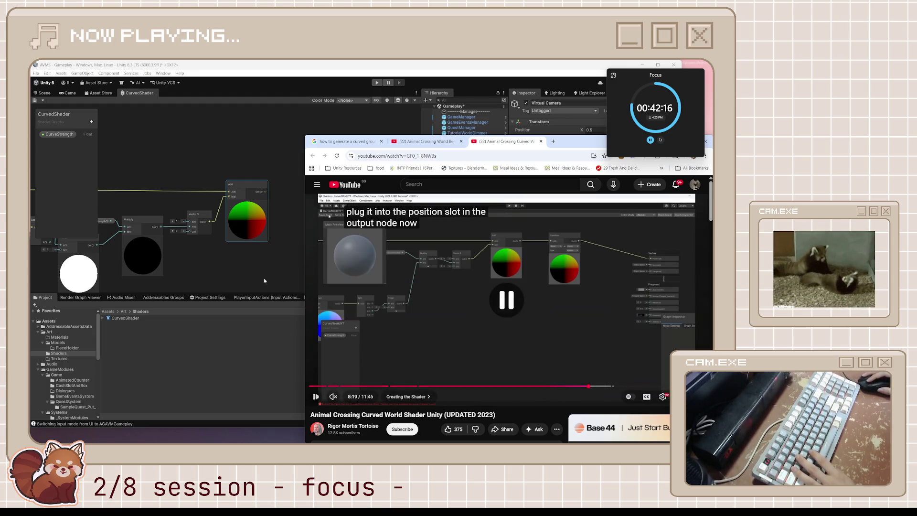
Add a Transform node converting from World space to Object space.
click(296, 186)
key(space)
text(transform)
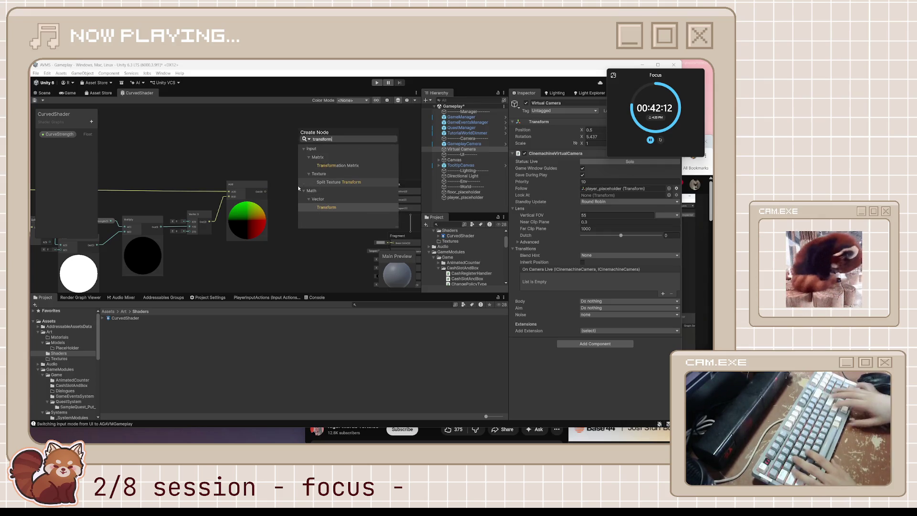
key(Return)
scroll(296, 187, up, 1)
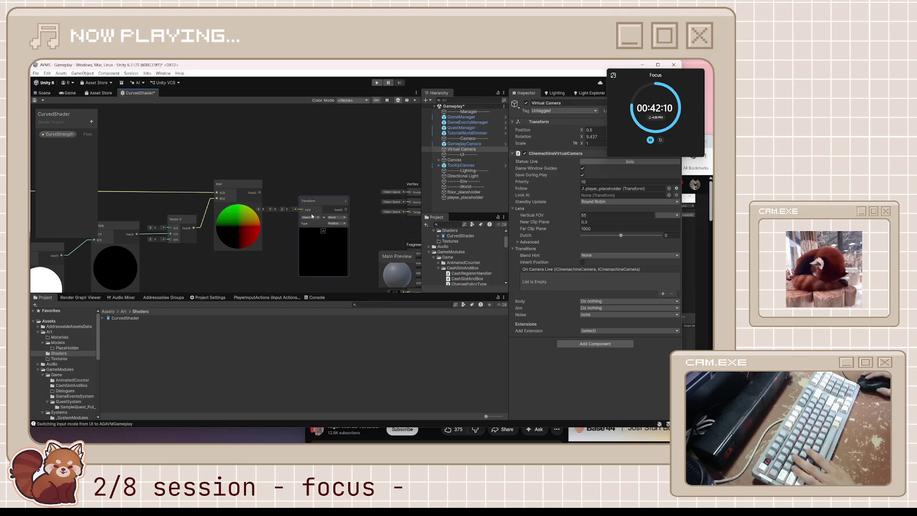
mouse_move(260, 200)
mouse_down()
mouse_move(246, 175)
mouse_move(302, 209)
mouse_move(296, 155)
mouse_up()
scroll(283, 173, up, 1)
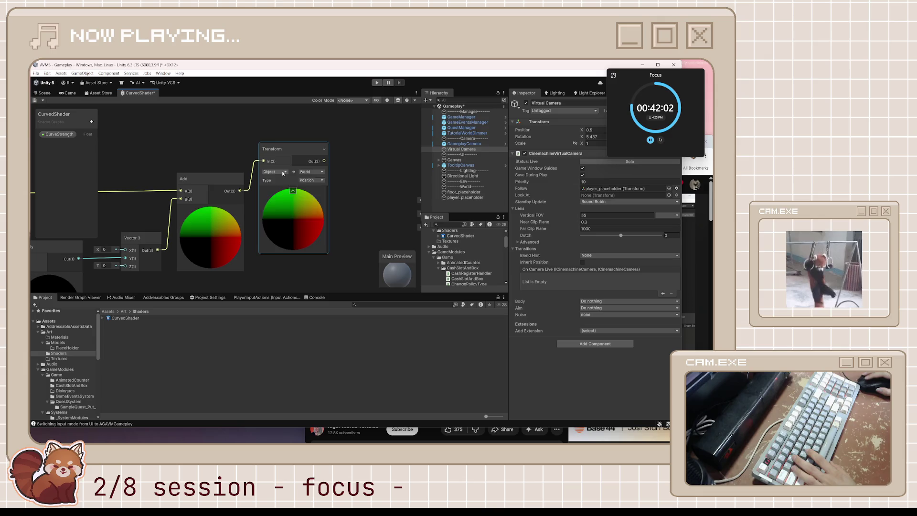
click(283, 173)
click(280, 193)
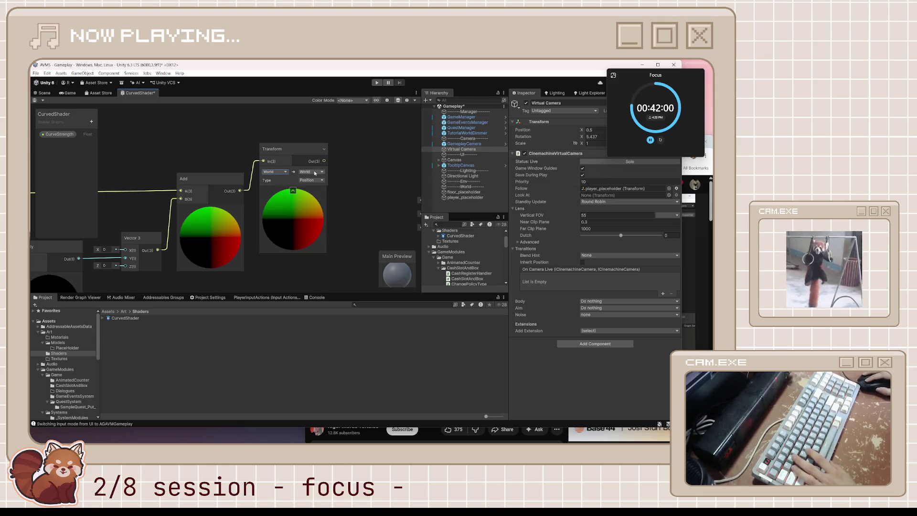
click(314, 173)
click(324, 179)
Wire the Transform output into the Vertex Position slot and save CurvedShader.
drag(378, 208, 283, 193)
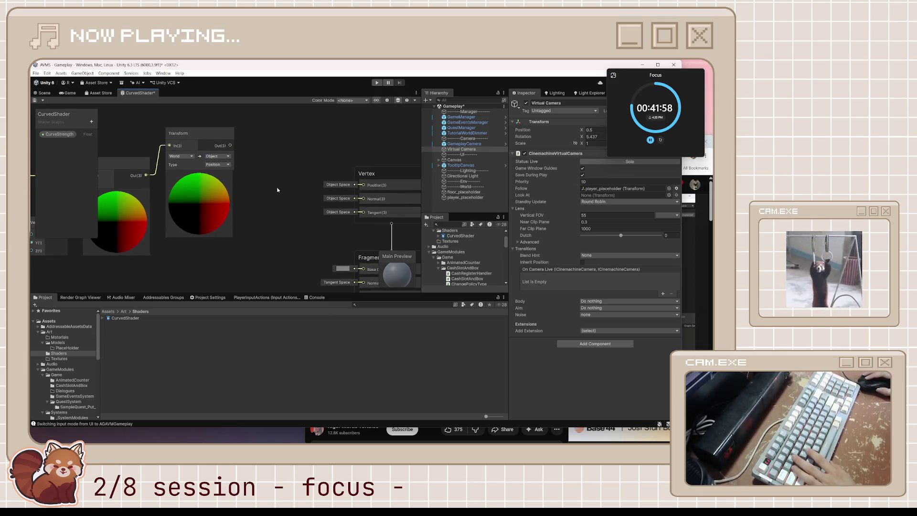
mouse_move(230, 145)
mouse_down()
mouse_move(264, 179)
mouse_move(363, 184)
mouse_up()
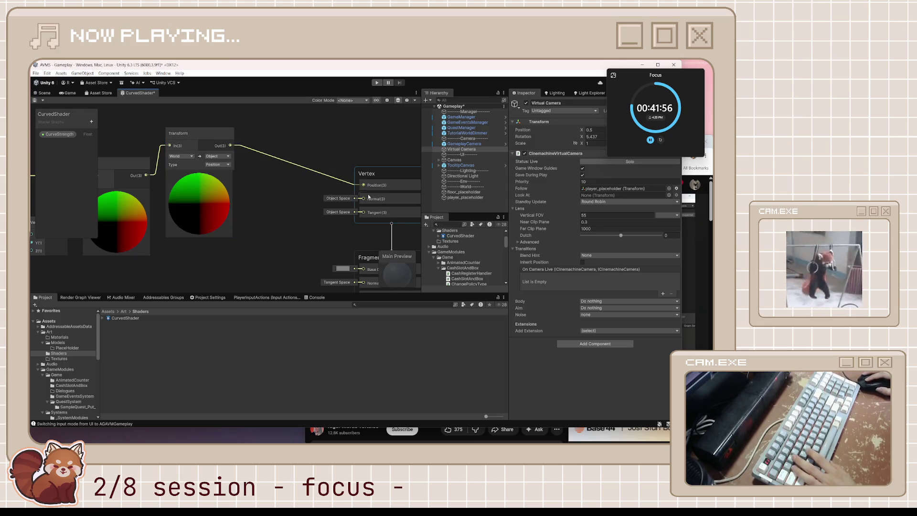
scroll(291, 218, down, 4)
drag(291, 219, 372, 192)
scroll(372, 193, down, 3)
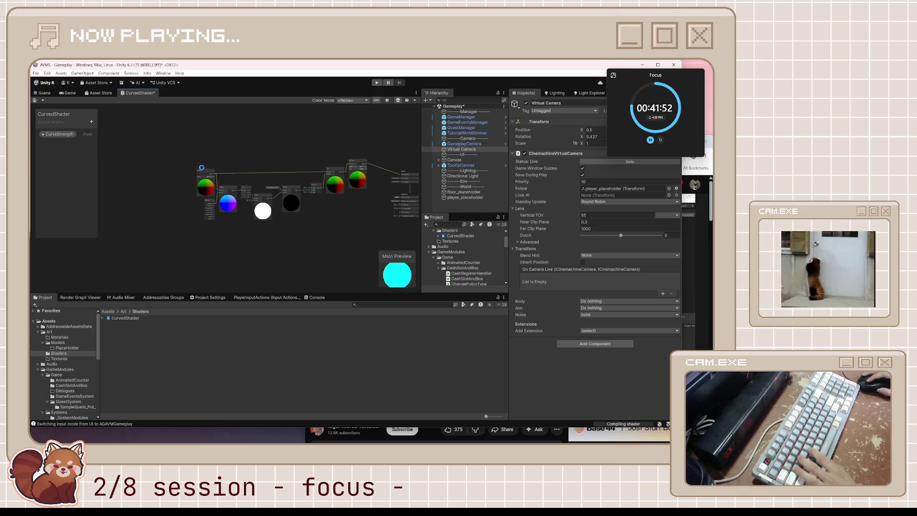
scroll(212, 167, up, 3)
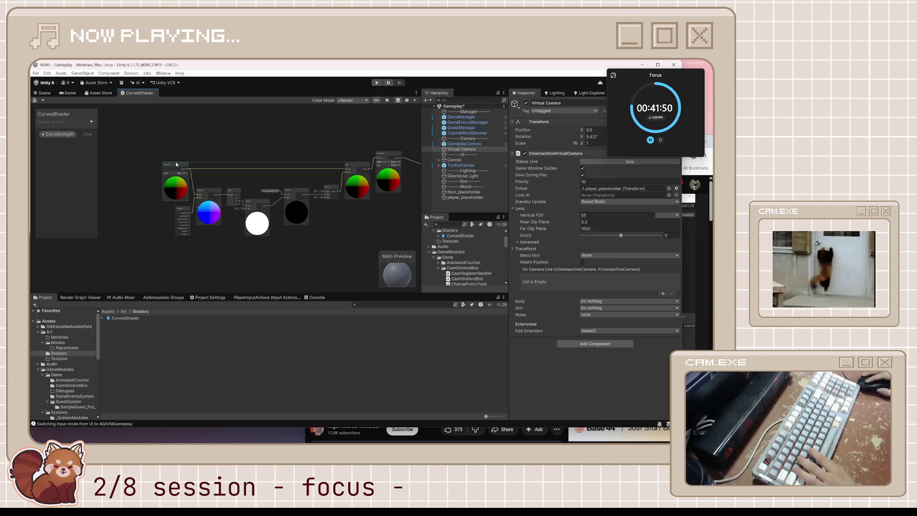
key(ctrl+s)
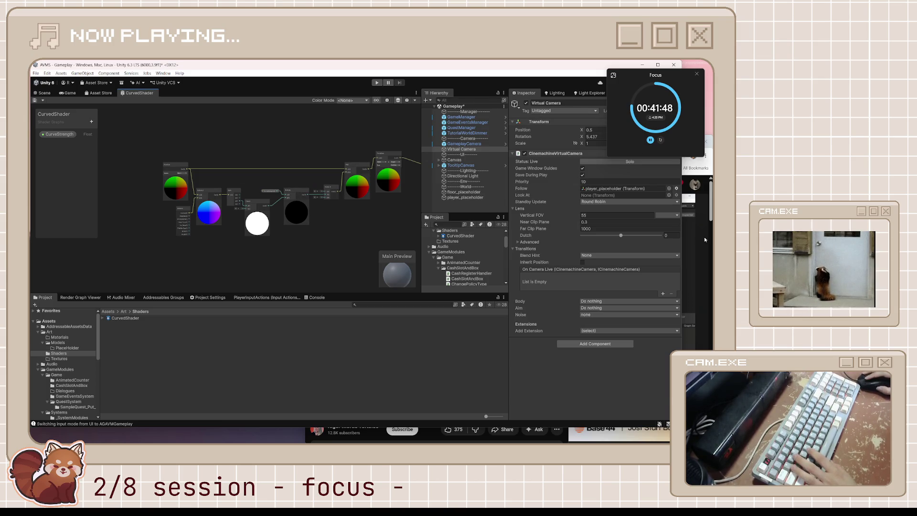
click(704, 239)
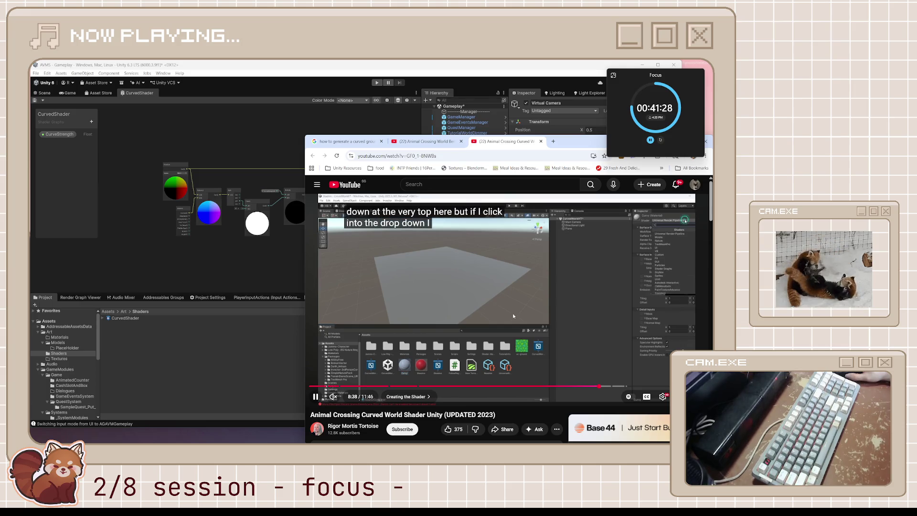
Rewind the tutorial 20 seconds, skip ahead 10 to about 8:55, and return to Unity.
key(j)
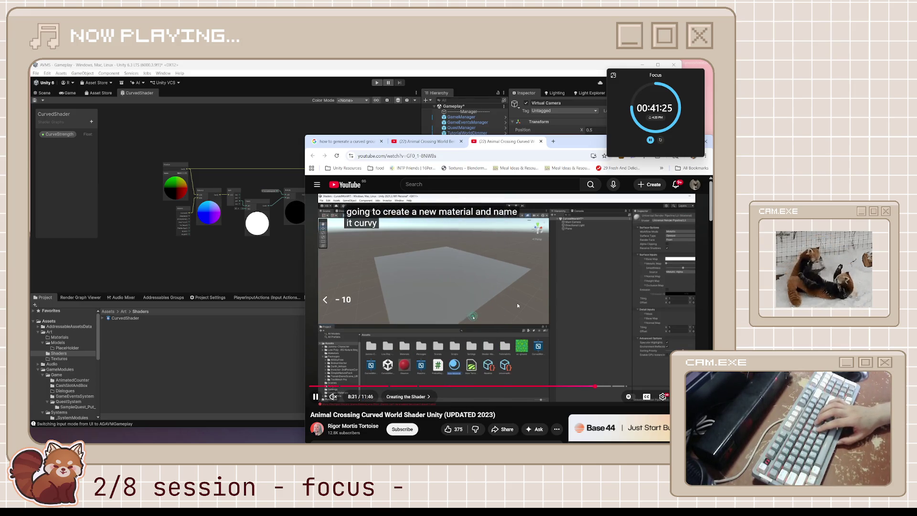
key(j)
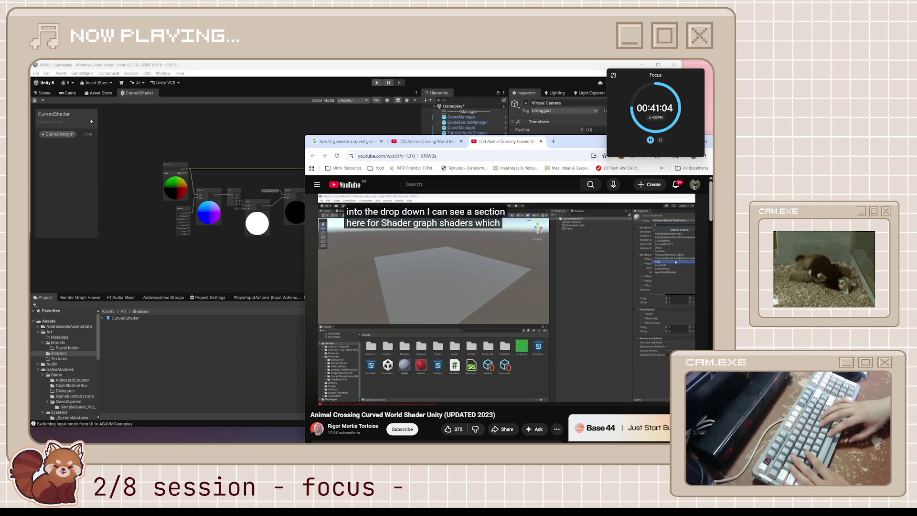
key(l)
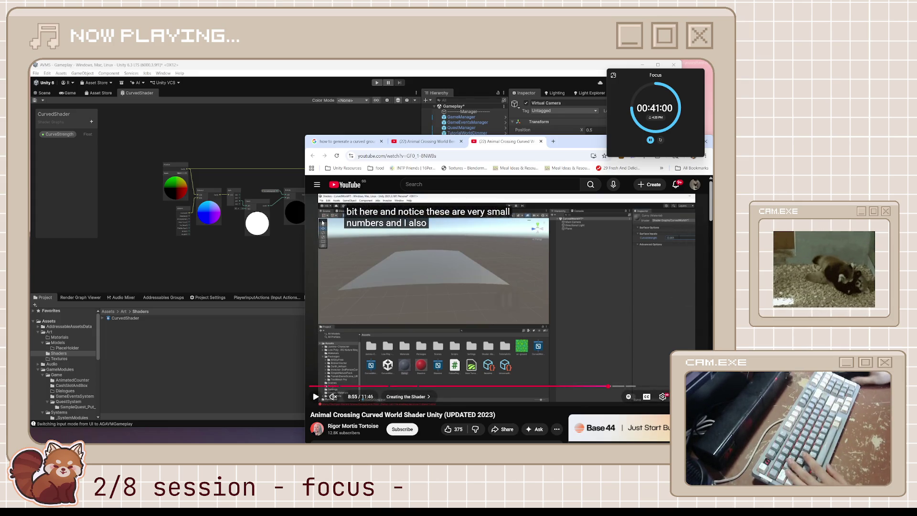
click(257, 357)
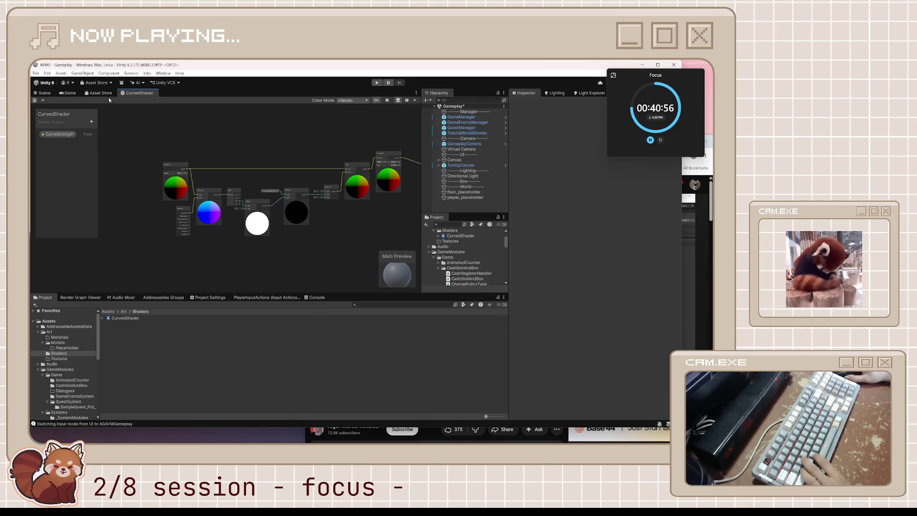
Select the Virtual Camera in the 3D scene view and frame it.
click(45, 93)
drag(263, 178, 306, 218)
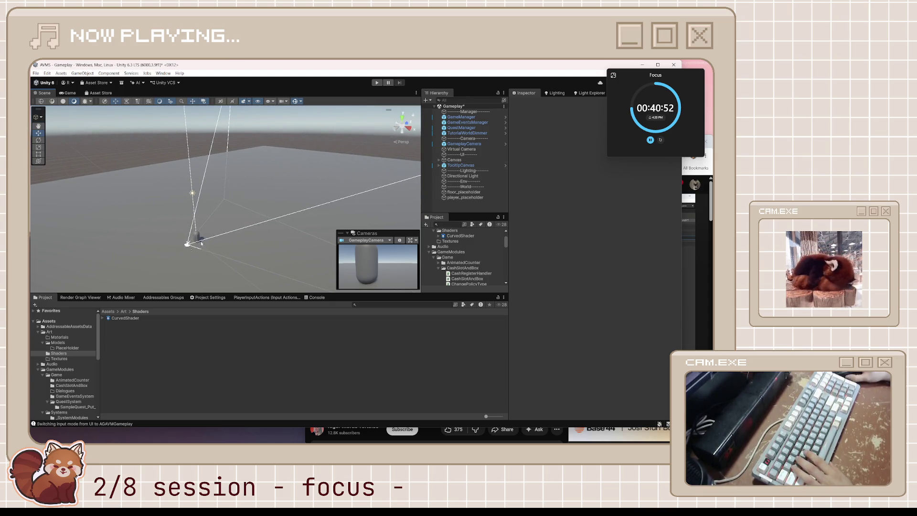
click(496, 149)
key(f)
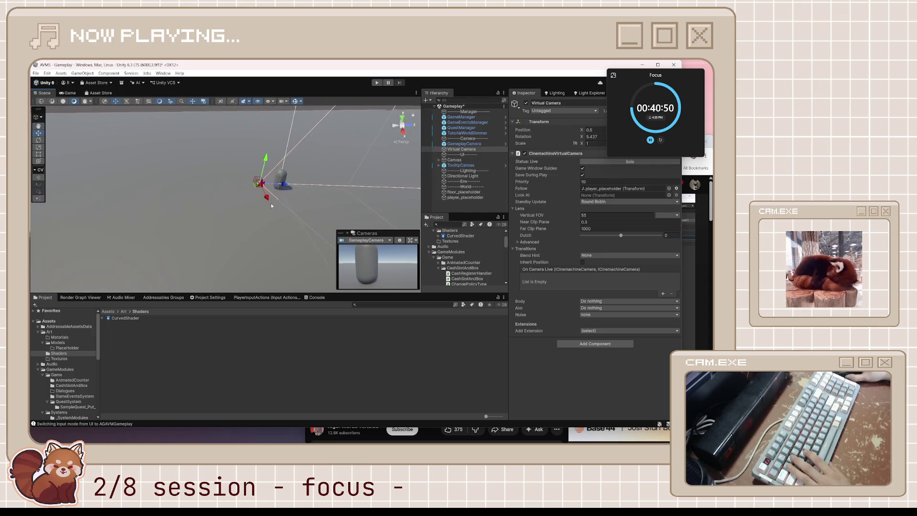
mouse_move(279, 183)
mouse_down()
mouse_move(205, 179)
mouse_move(213, 179)
mouse_up()
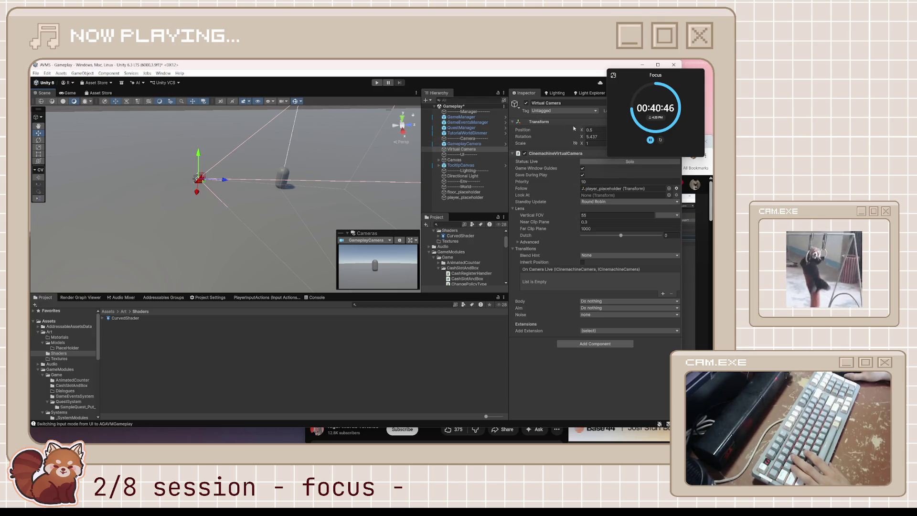
drag(630, 93, 623, 183)
Zero the camera position, move it behind the capsule to about Y 2.48, Z -4.99, then select CurvedShader.
click(634, 129)
text(0)
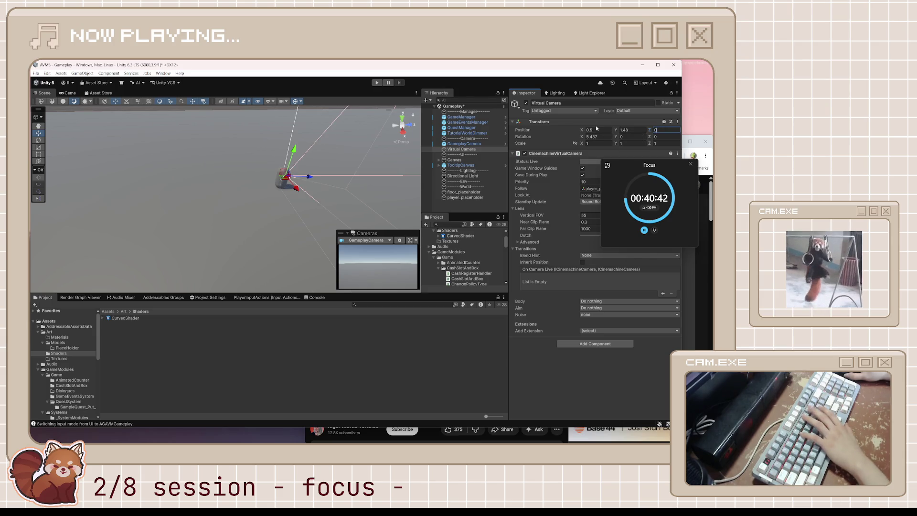
text(0)
click(625, 130)
text(0)
mouse_move(299, 189)
mouse_down()
mouse_move(239, 178)
mouse_move(230, 138)
mouse_move(221, 155)
mouse_up()
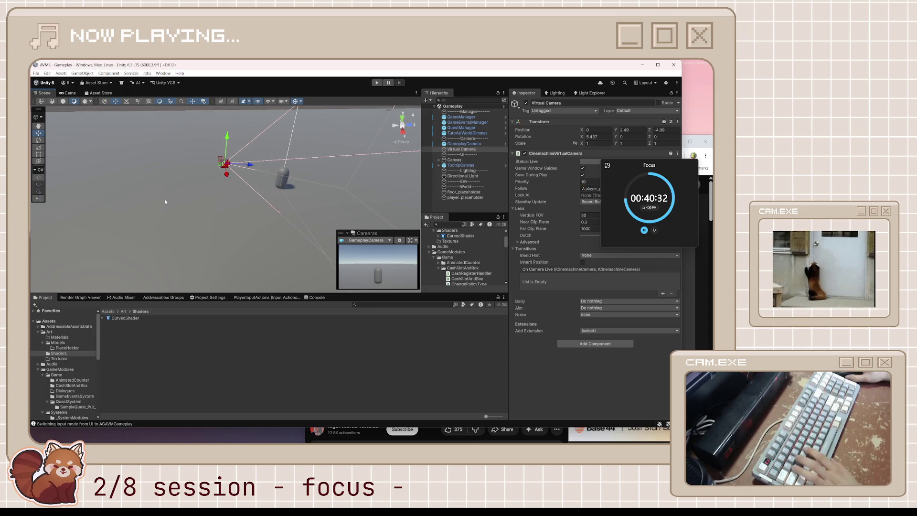
click(205, 180)
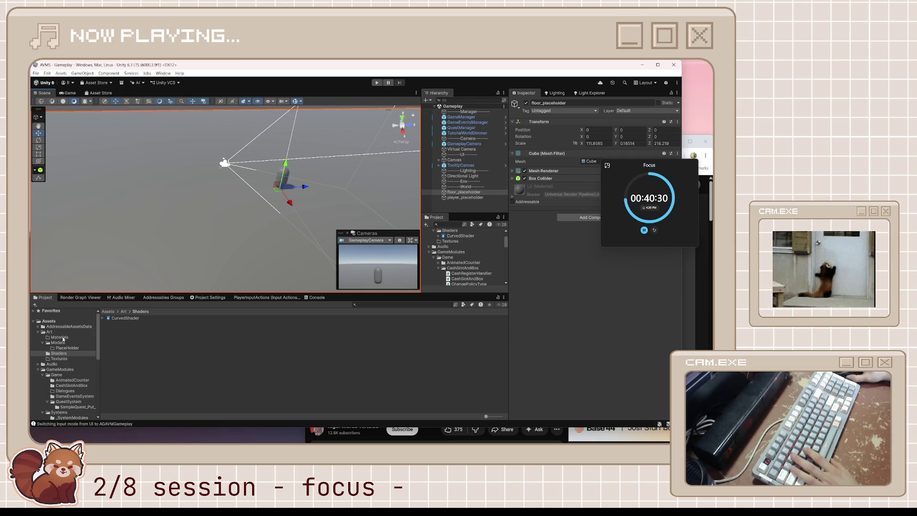
click(130, 318)
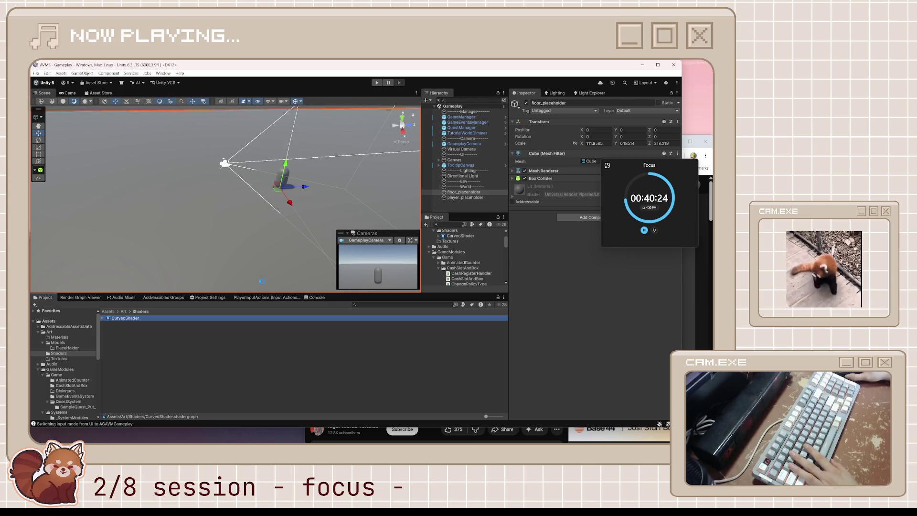
Create a material from CurvedShader in the Shaders folder and name it Curvy.
right_click(131, 317)
mouse_move(157, 137)
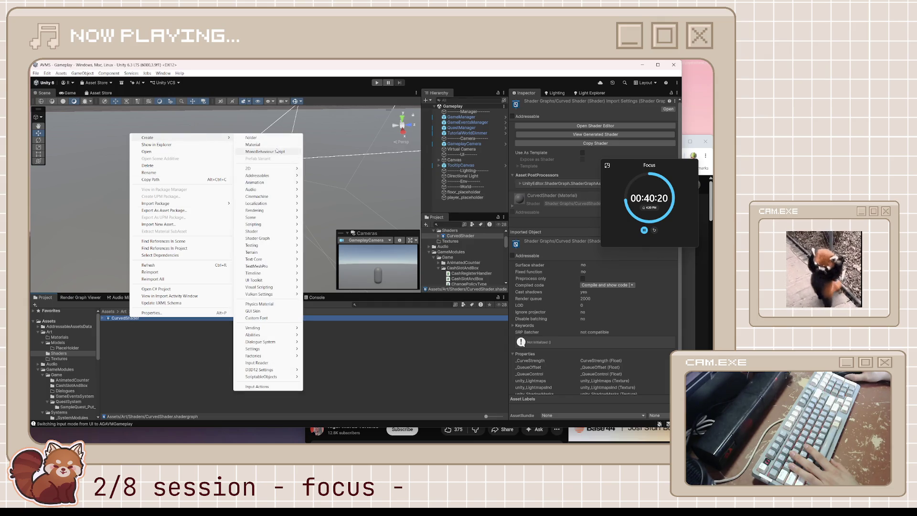
click(267, 145)
text(Cuu)
key(BackSpace)
text(rvy)
key(Return)
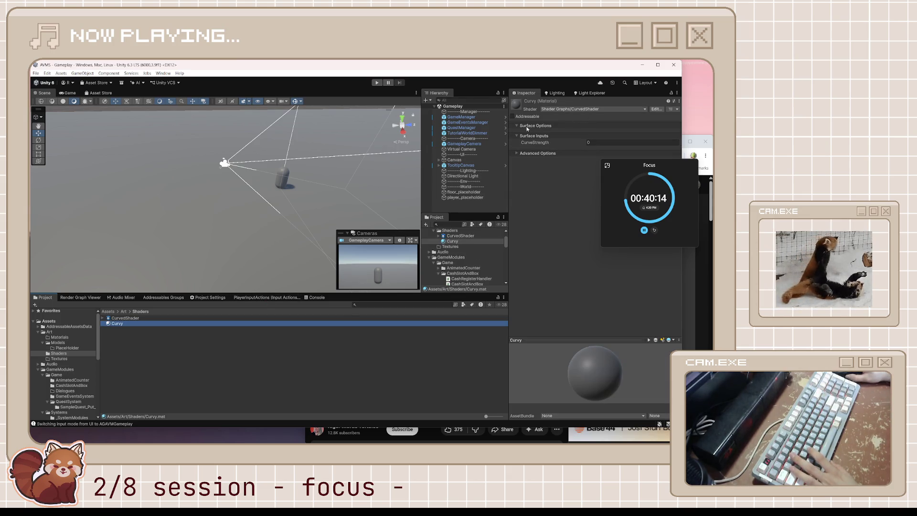
Test-apply Curvy to the floor, undo it, and reselect the Curvy material.
click(600, 143)
mouse_move(128, 323)
mouse_down()
mouse_move(204, 234)
mouse_move(203, 244)
mouse_move(267, 224)
mouse_move(279, 219)
mouse_move(277, 205)
mouse_up()
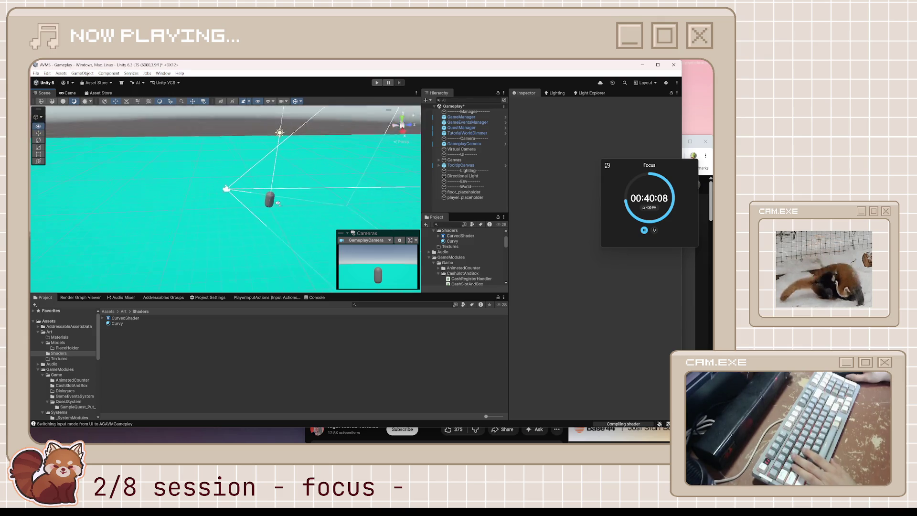
key(ctrl+z)
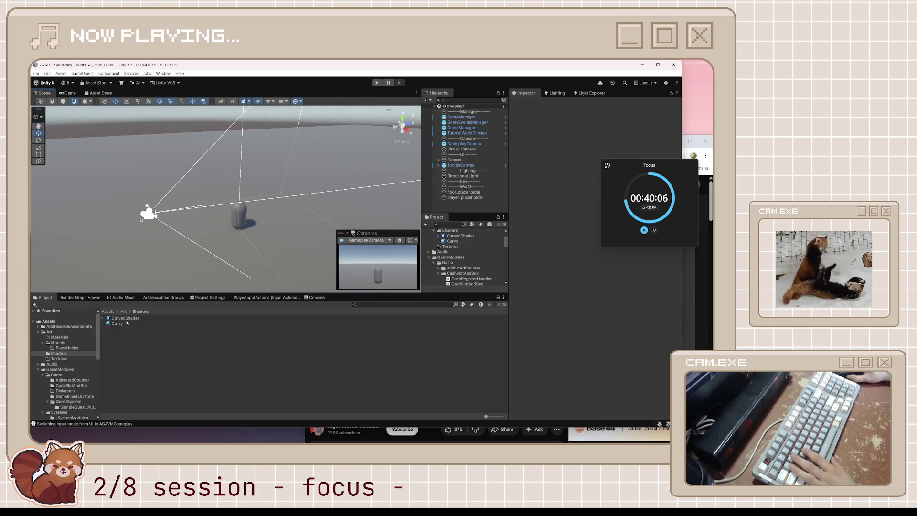
click(123, 324)
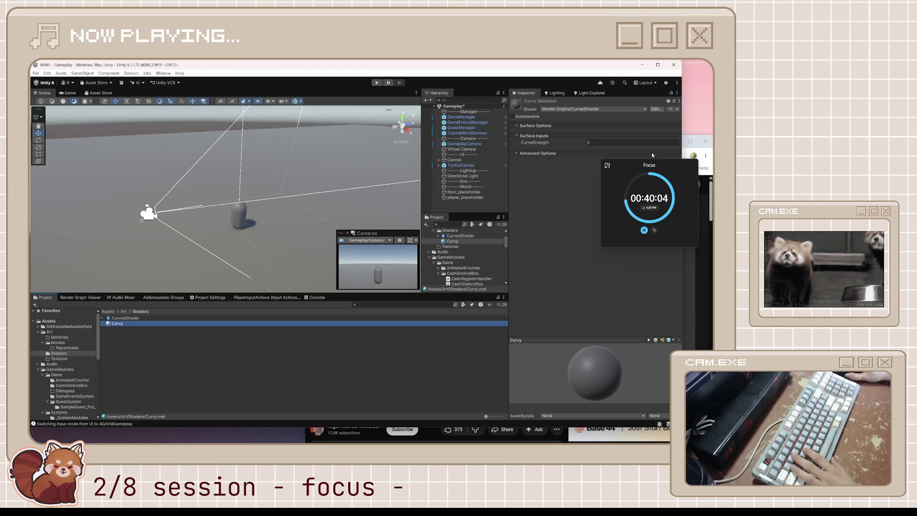
click(328, 435)
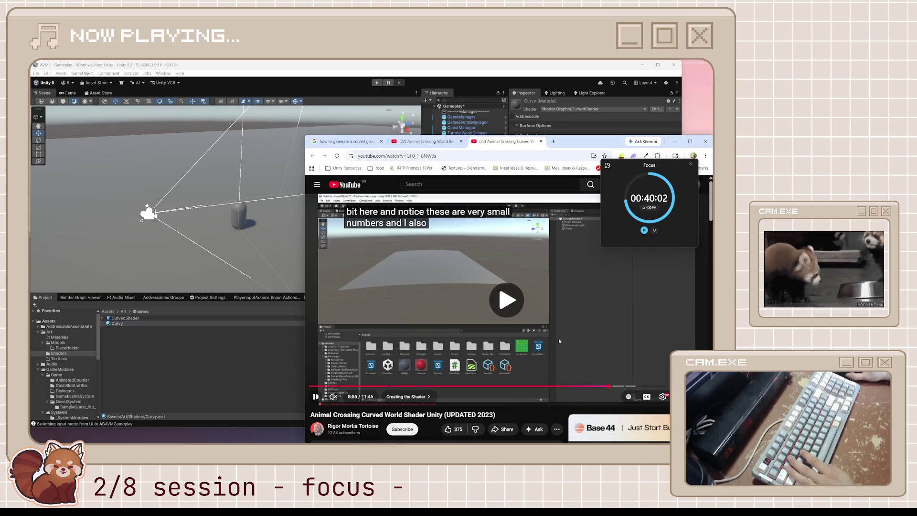
Pause the tutorial and enter -0.005 as the Curvy material's CurveStrength.
click(469, 305)
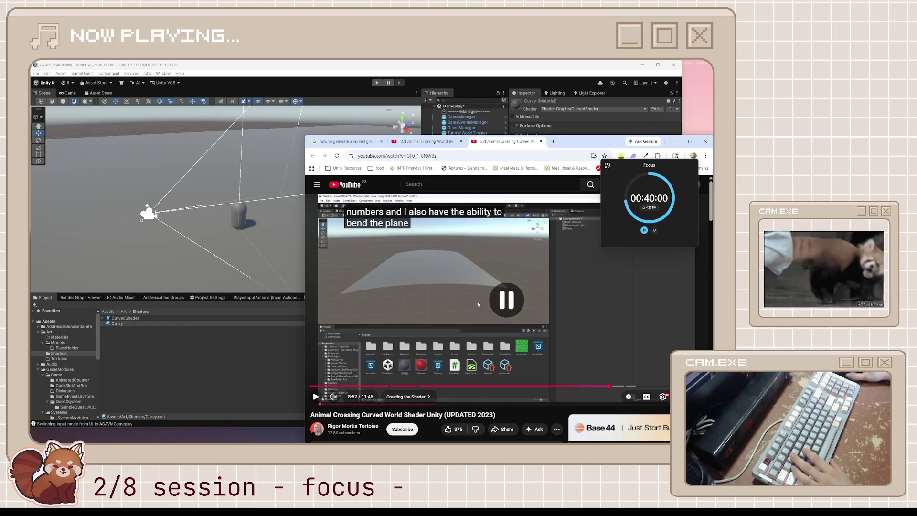
drag(623, 171, 632, 105)
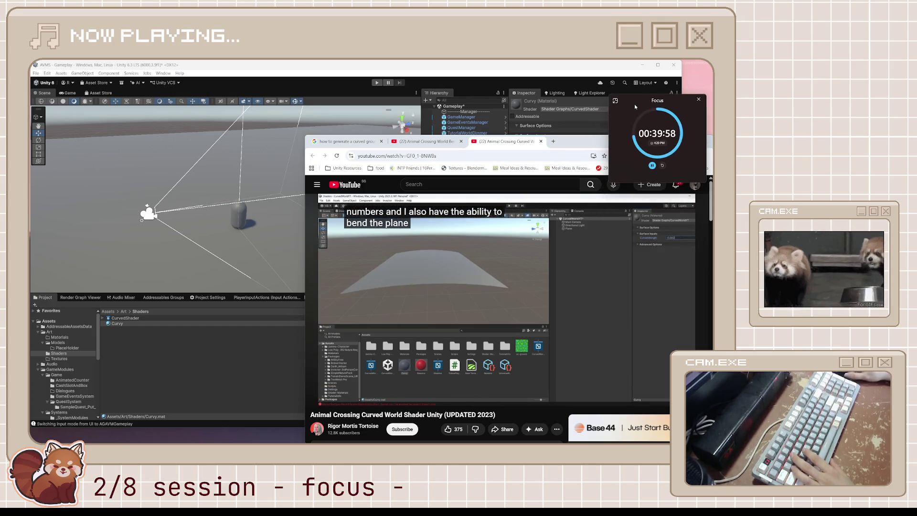
click(566, 79)
click(588, 142)
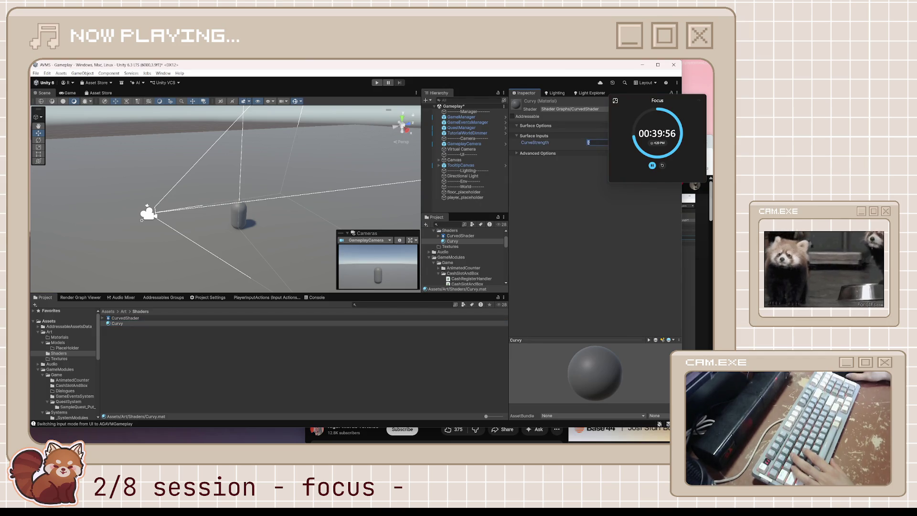
text(0.001)
text(-)
mouse_move(368, 203)
mouse_down()
mouse_move(340, 200)
mouse_move(348, 221)
mouse_move(311, 200)
mouse_up()
scroll(334, 215, up, 4)
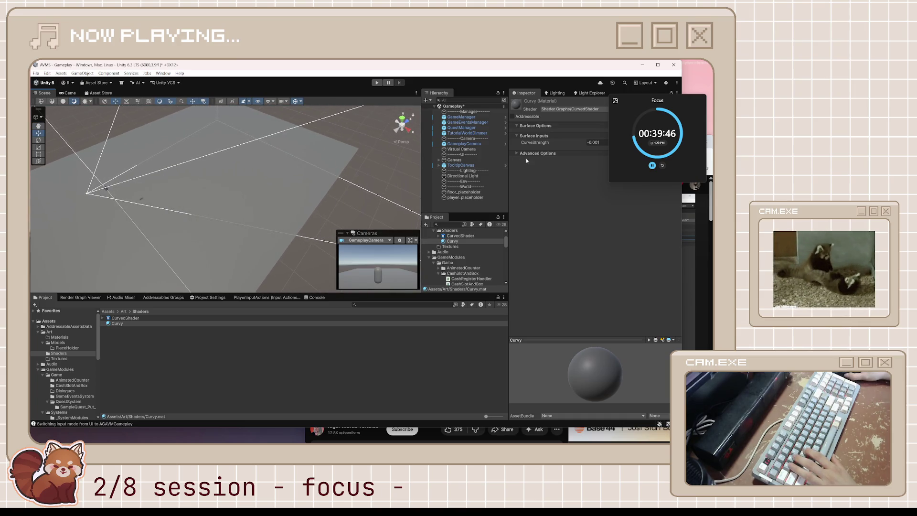
text(-0.1)
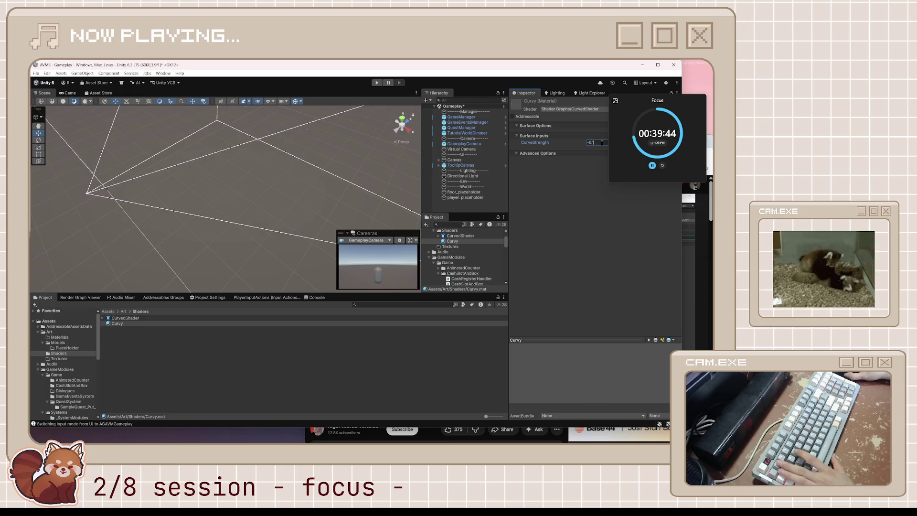
key(BackSpace)
key(BackSpace)
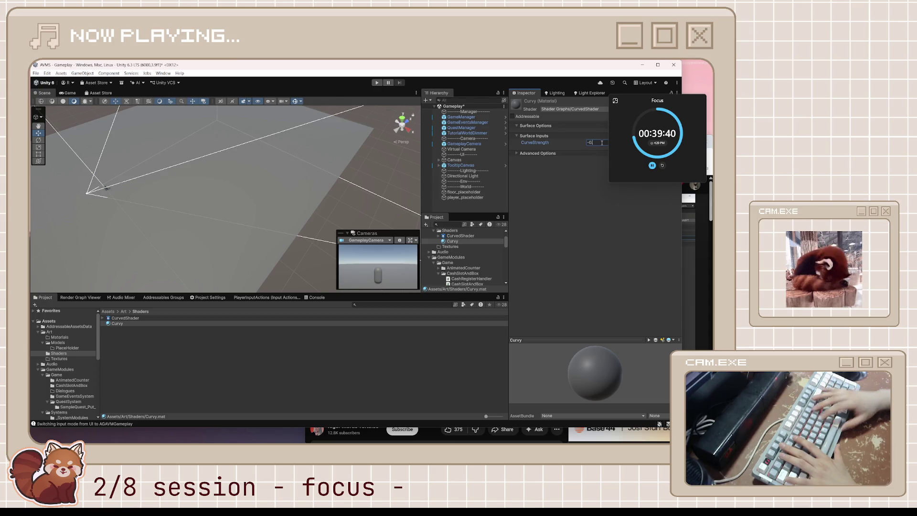
text(5)
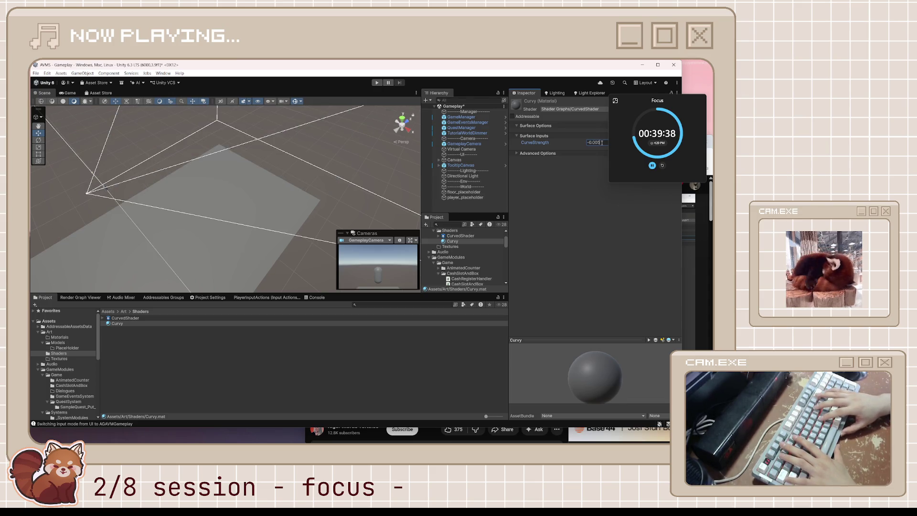
key(Return)
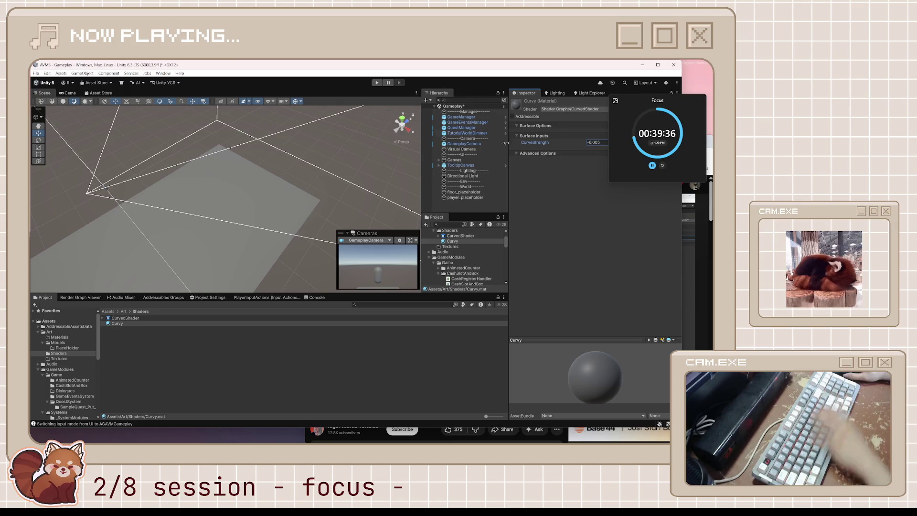
double_click(118, 318)
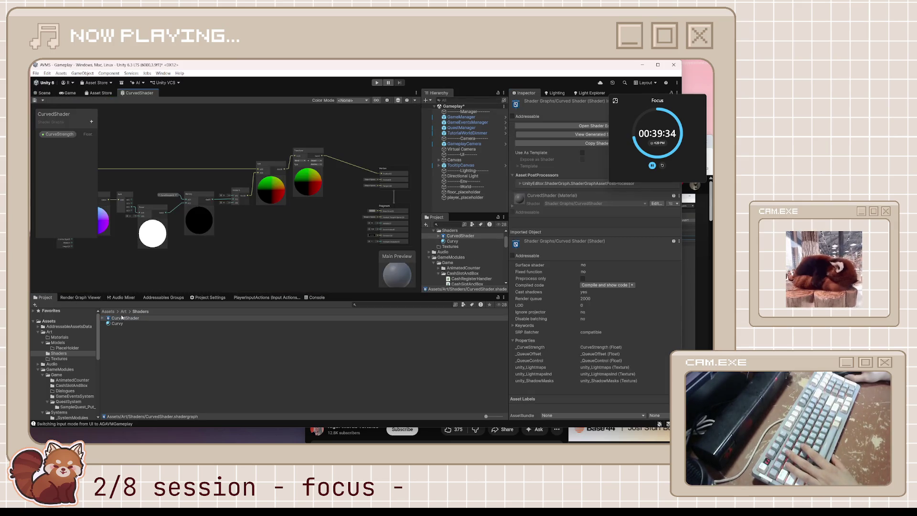
Pan through the Multiply, Vector 3, Add and Transform chain up to the Vertex output.
scroll(233, 214, up, 5)
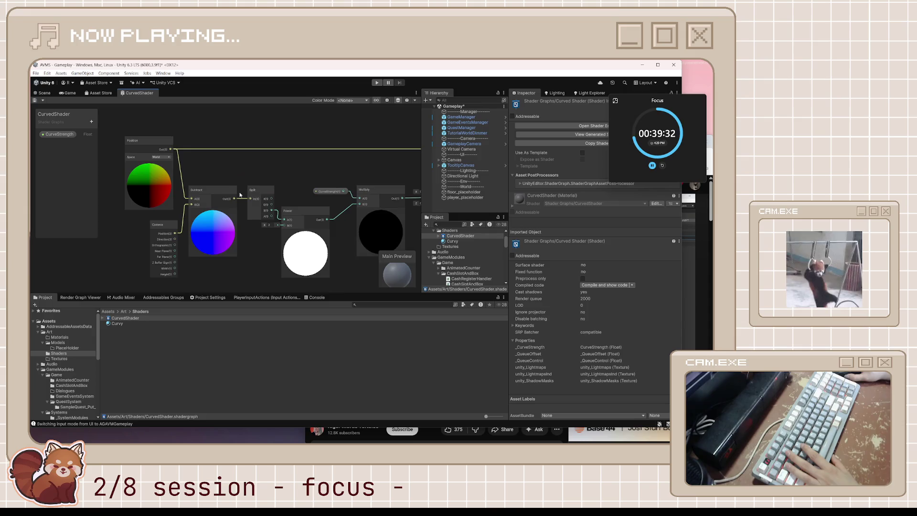
mouse_move(239, 206)
mouse_down()
mouse_move(290, 171)
mouse_move(286, 191)
mouse_move(330, 186)
mouse_move(259, 174)
mouse_up()
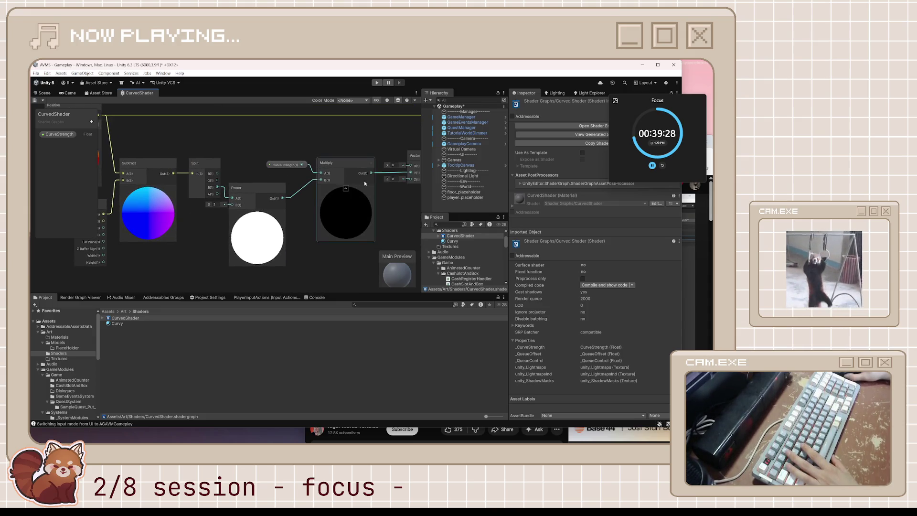
mouse_move(395, 201)
mouse_down()
mouse_move(334, 206)
mouse_move(228, 267)
mouse_move(191, 270)
mouse_move(204, 257)
mouse_move(175, 231)
mouse_up()
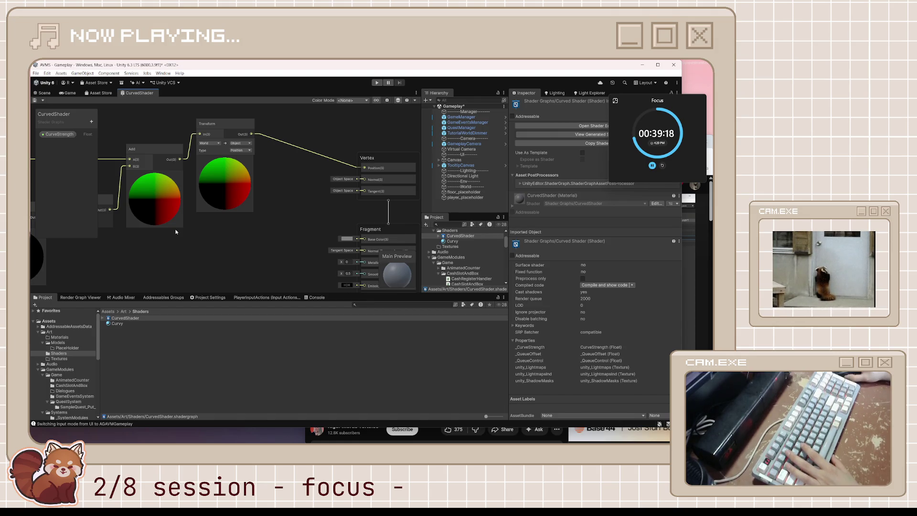
drag(175, 231, 178, 230)
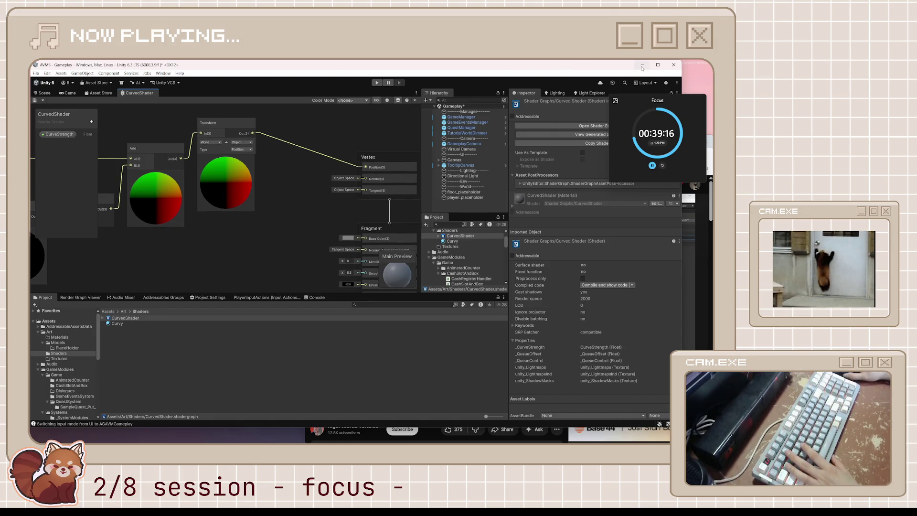
click(642, 66)
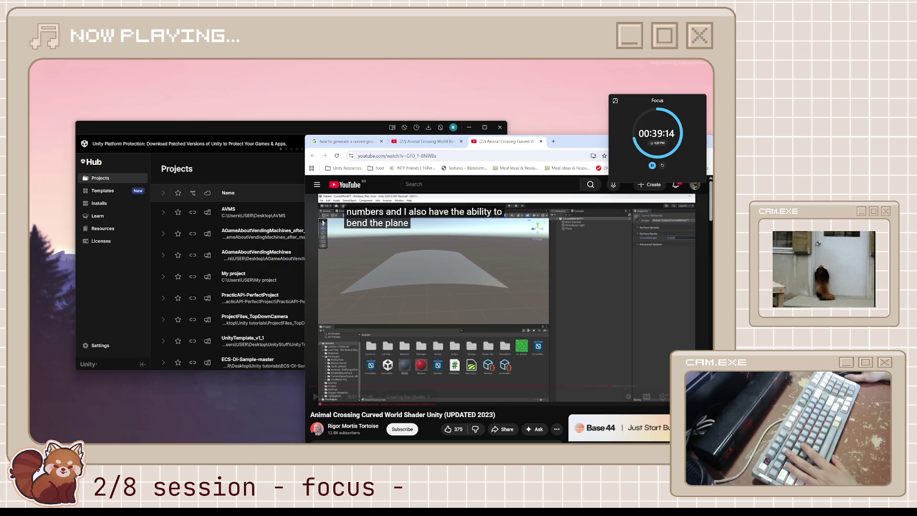
mouse_move(318, 442)
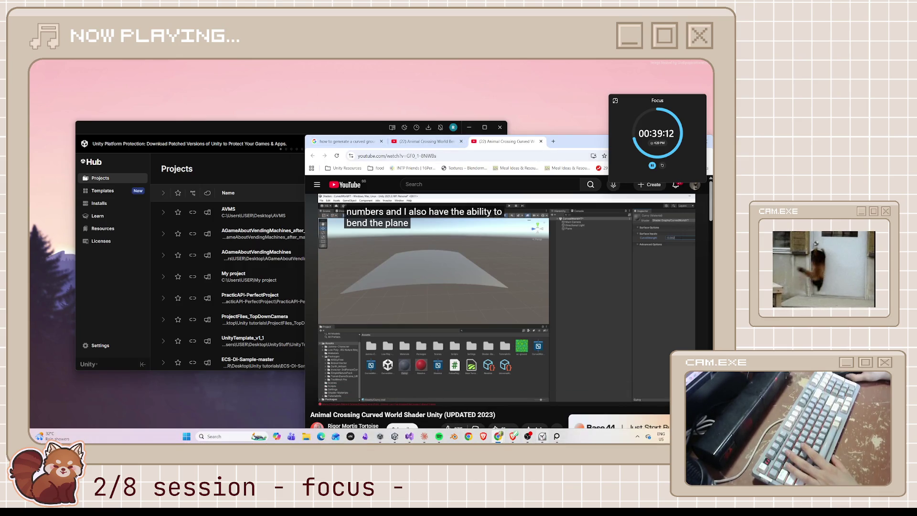
click(395, 436)
click(44, 93)
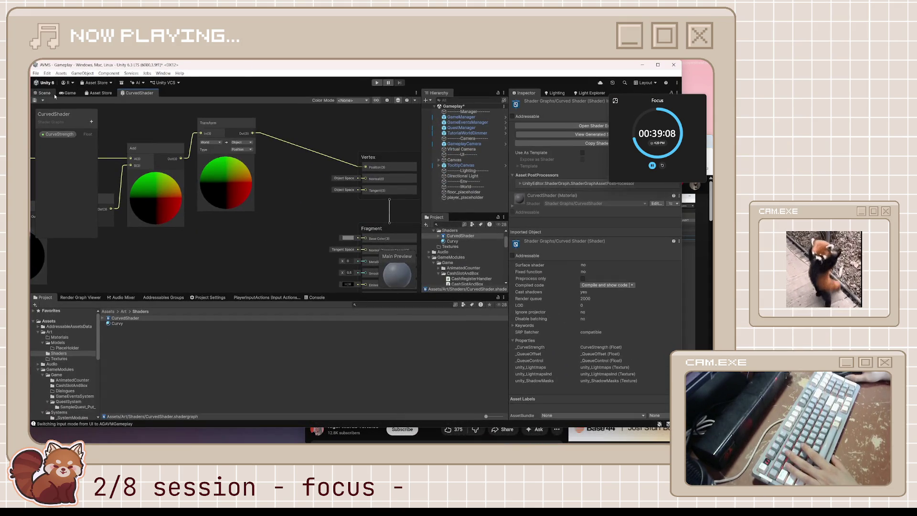
Add a new Plane to the scene and apply the Curvy material to it.
right_click(451, 207)
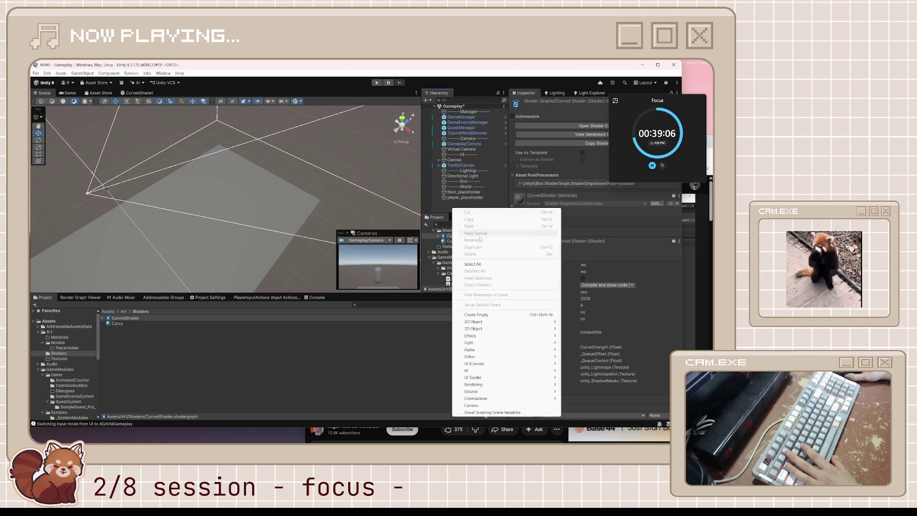
mouse_move(474, 329)
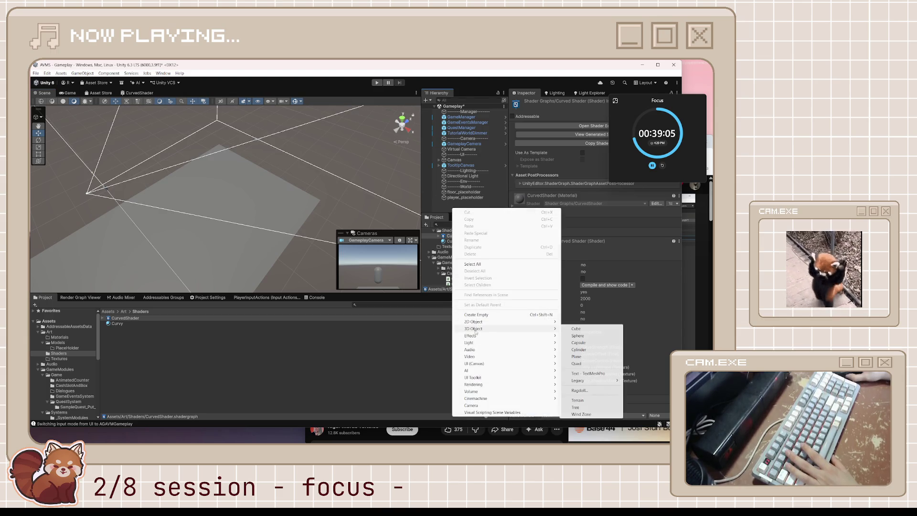
click(577, 356)
mouse_move(248, 198)
mouse_down()
mouse_move(258, 196)
mouse_move(233, 193)
mouse_up()
scroll(233, 194, up, 2)
mouse_move(119, 322)
mouse_down()
mouse_move(191, 229)
mouse_move(202, 192)
mouse_move(232, 254)
mouse_up()
Delete floor_placeholder, rename the Plane to ground_placeholder, and begin editing Curvy's CurveStrength.
click(232, 253)
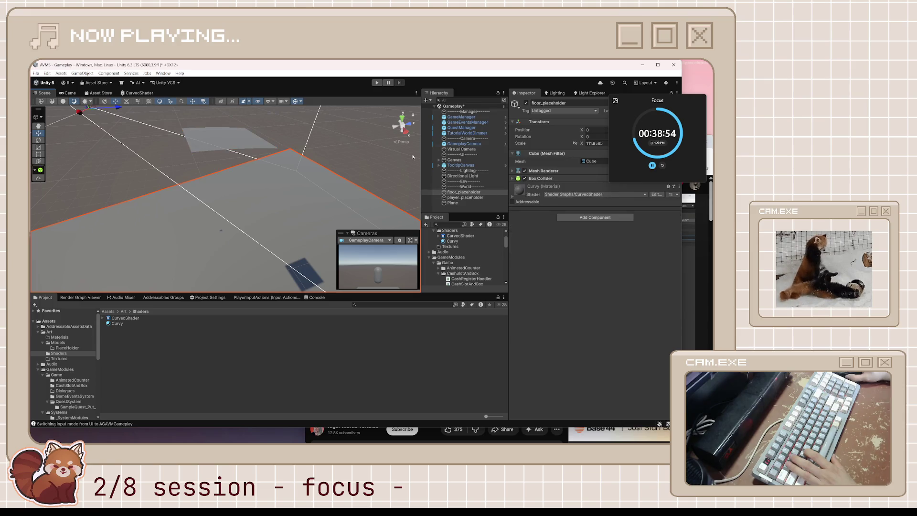
key(Delete)
click(467, 196)
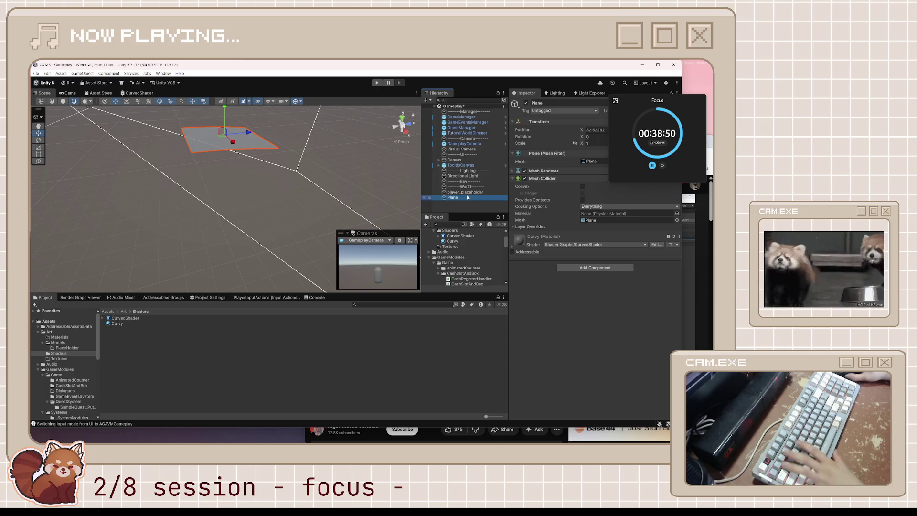
key(F2)
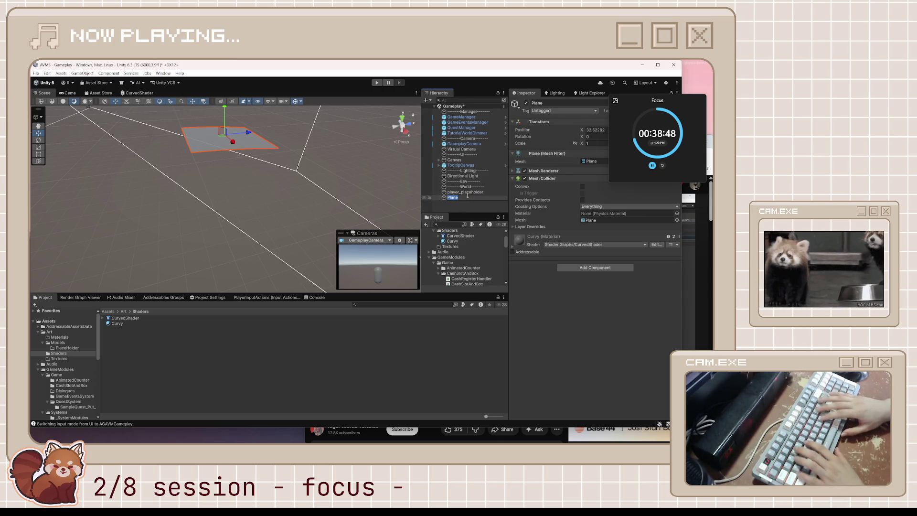
text(ground_play)
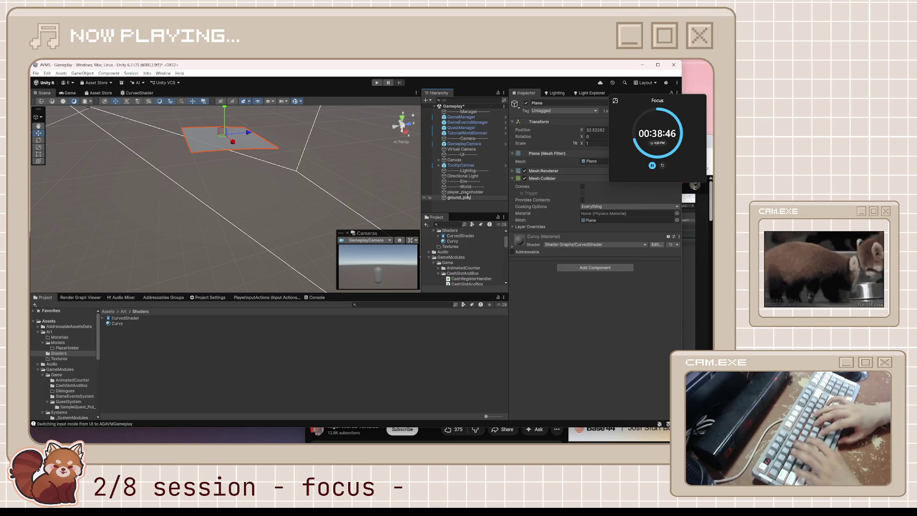
text(ceholder)
key(Return)
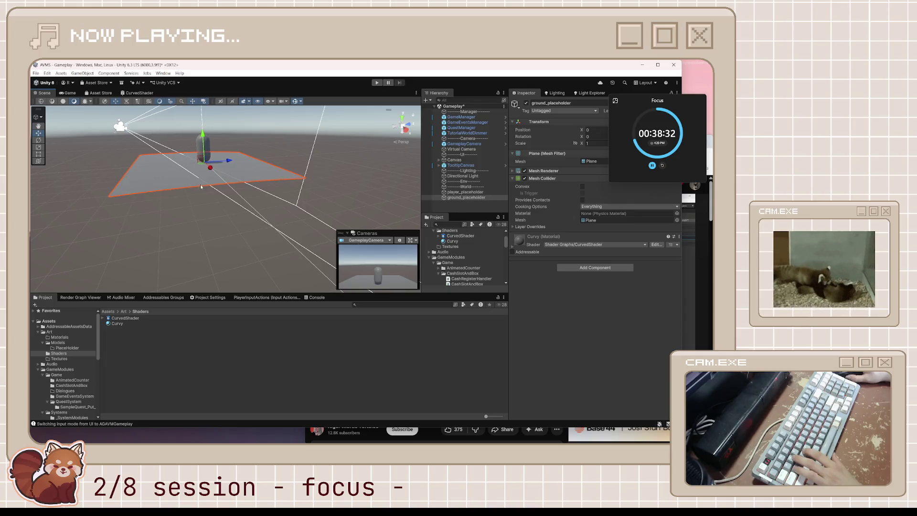
click(127, 325)
click(604, 142)
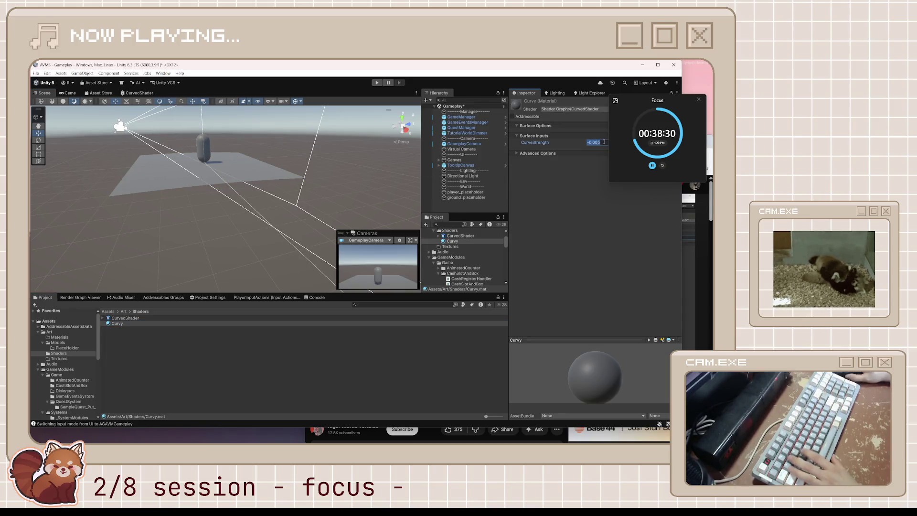
key(BackSpace)
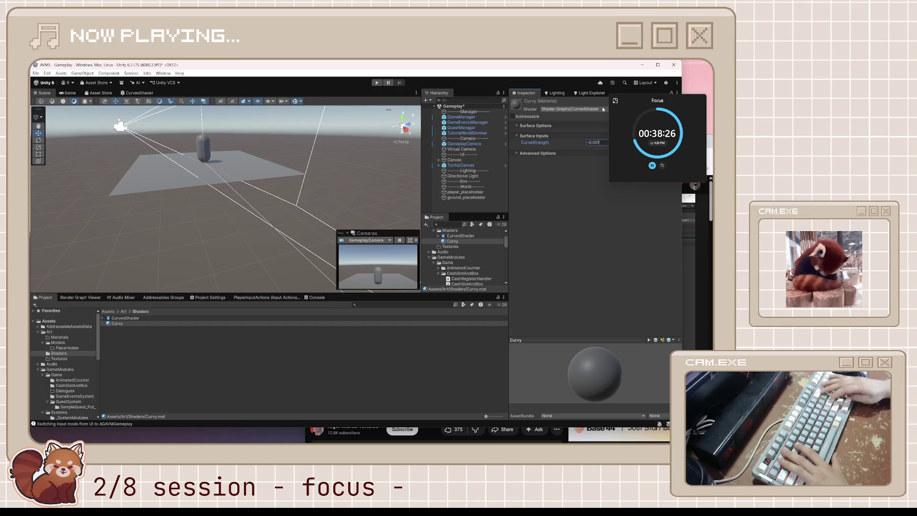
Set Curvy's CurveStrength to -0.05 after trying -0.01 and -0.1.
text(1)
key(BackSpace)
key(BackSpace)
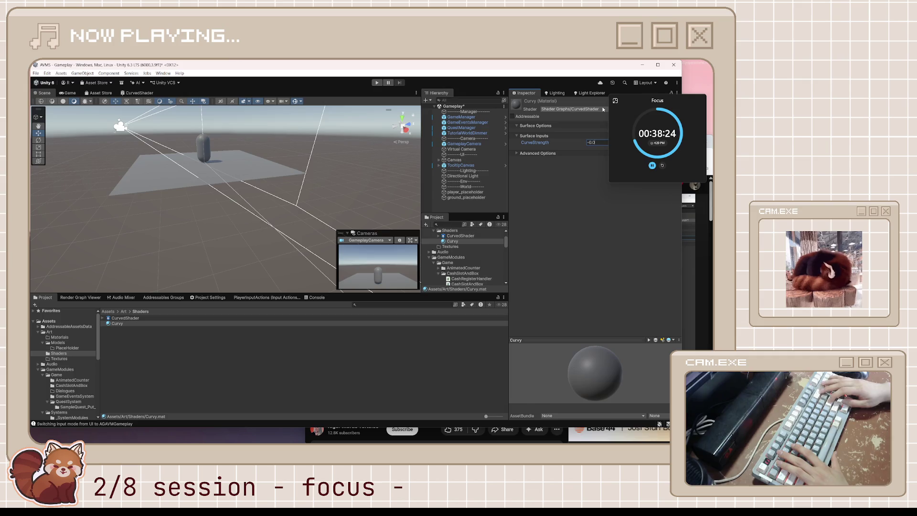
text(1)
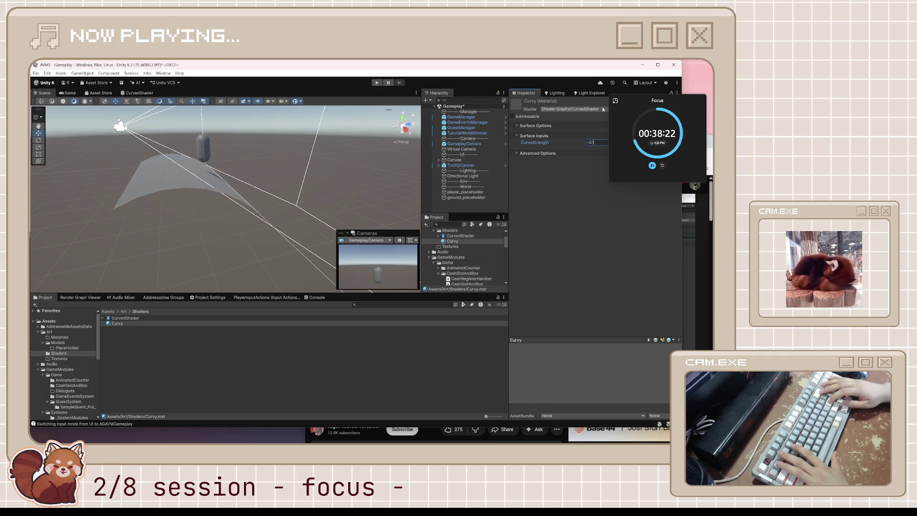
key(BackSpace)
text(5)
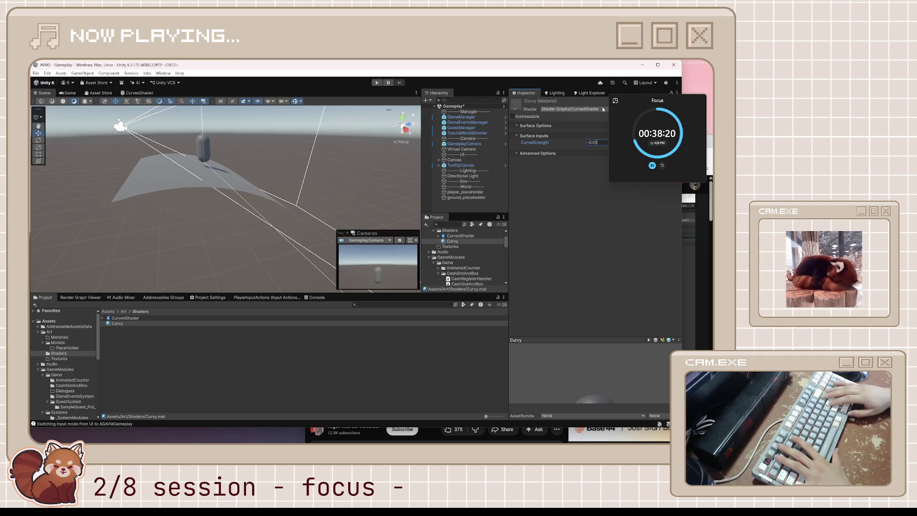
click(136, 196)
Frame the ground plane and scale it to about 2.4765 along X.
key(f)
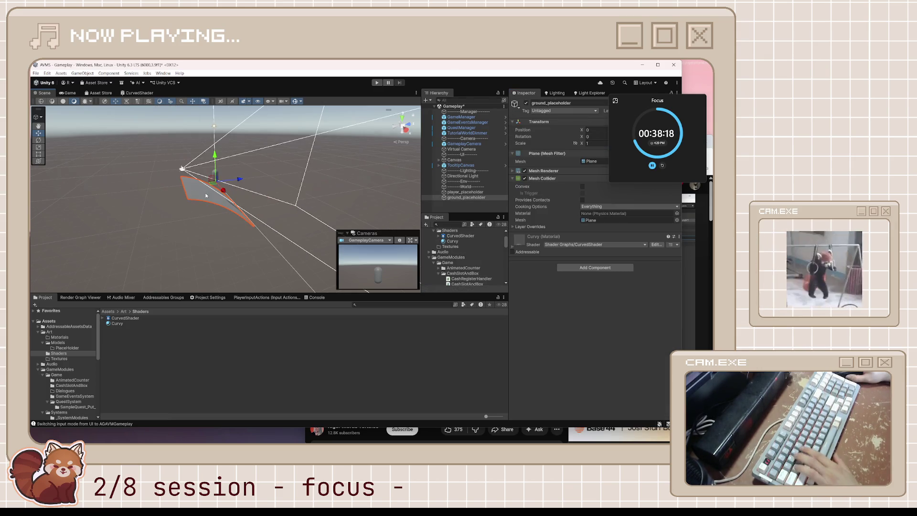
key(e)
scroll(330, 179, up, 3)
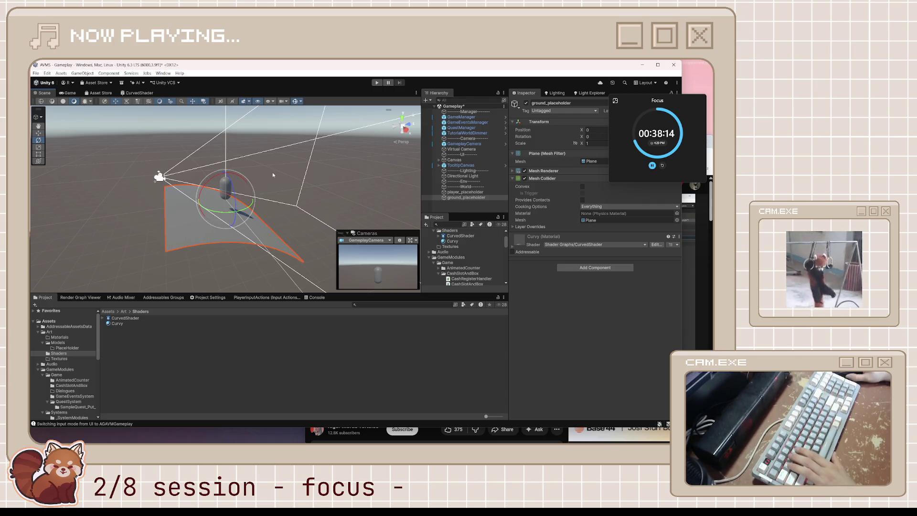
key(r)
drag(236, 211, 243, 232)
drag(247, 197, 347, 176)
Orbit around the curved ground and shift the plane slightly along X.
mouse_move(286, 217)
mouse_down()
mouse_move(246, 211)
mouse_move(218, 181)
mouse_up()
key(e)
right_click(256, 175)
key(Escape)
mouse_move(236, 175)
mouse_down()
mouse_move(330, 175)
mouse_move(210, 195)
mouse_up()
click(210, 195)
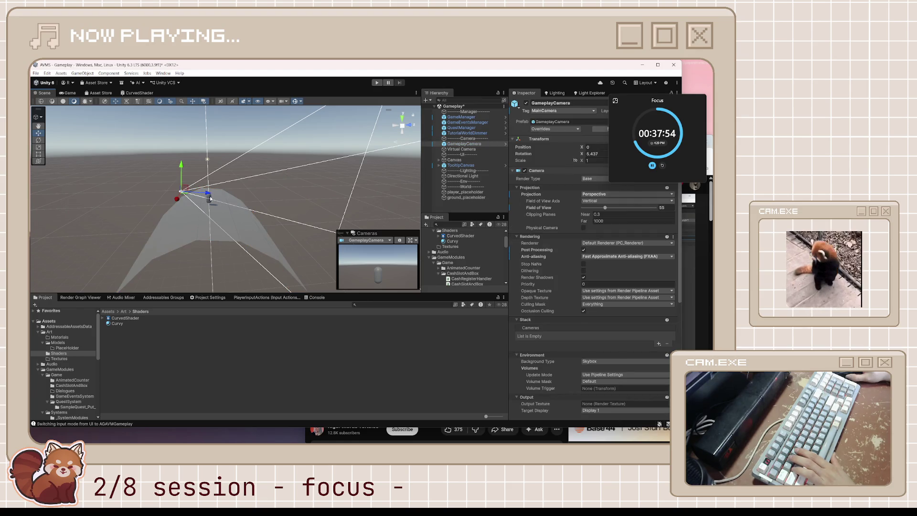
Tilt the Virtual Camera down to about 29.6° on X.
click(210, 198)
click(215, 199)
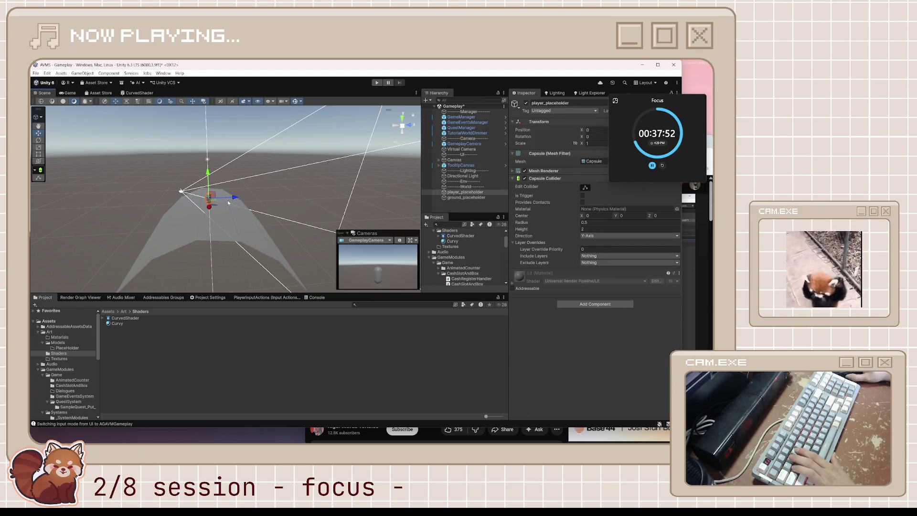
click(182, 192)
key(e)
drag(196, 167, 206, 179)
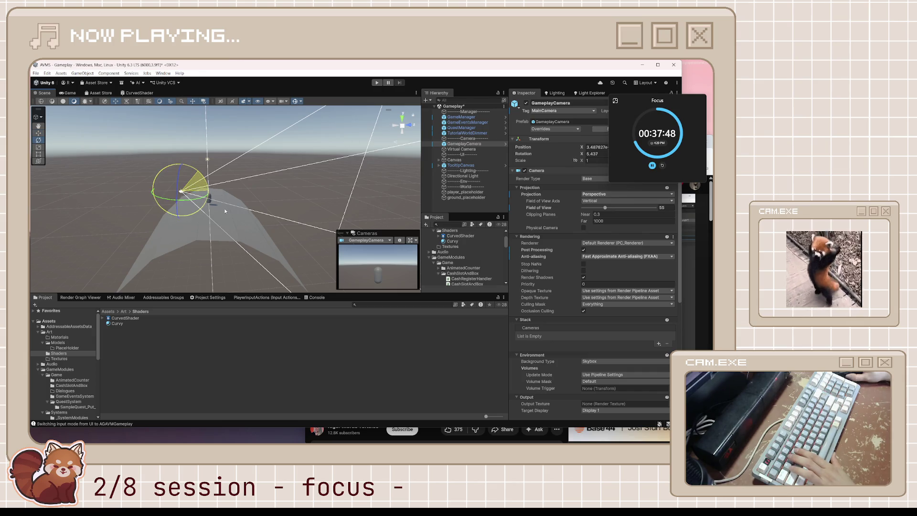
click(206, 186)
drag(200, 174, 220, 200)
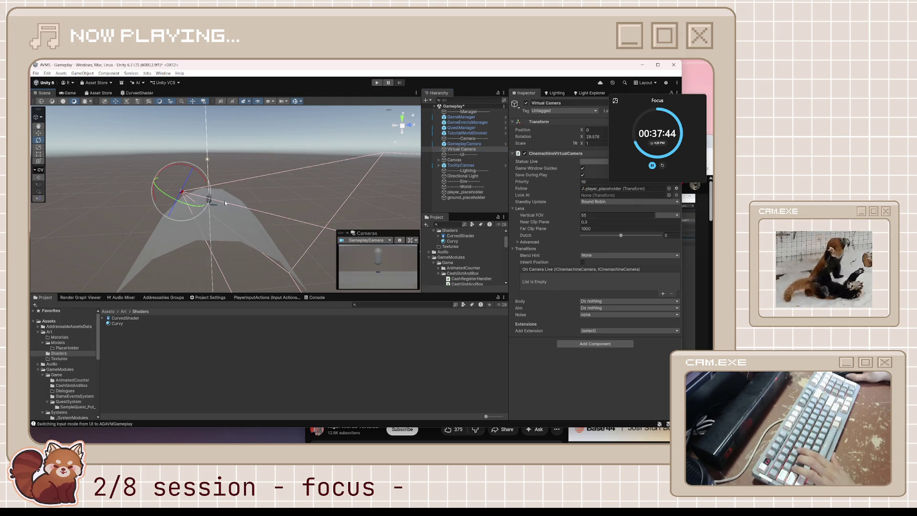
Move the Virtual Camera up and back behind the player capsule, then orbit to check.
key(w)
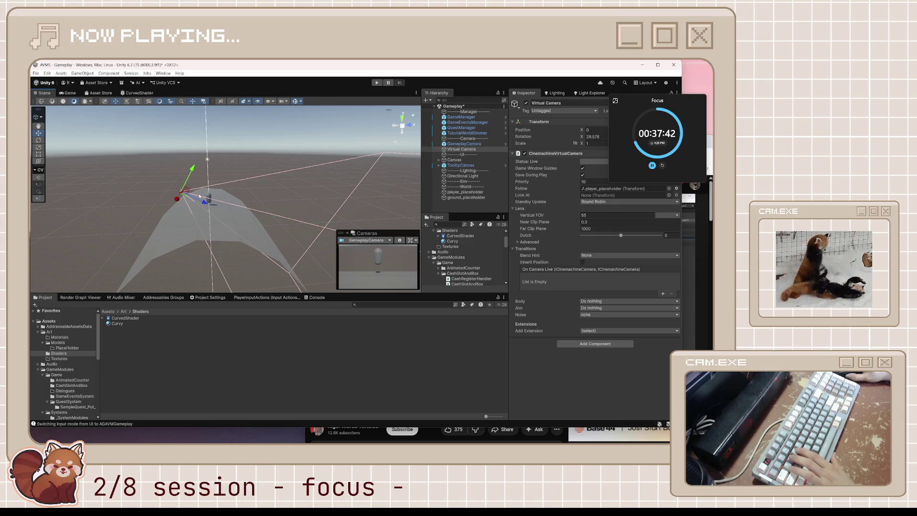
drag(192, 199, 184, 199)
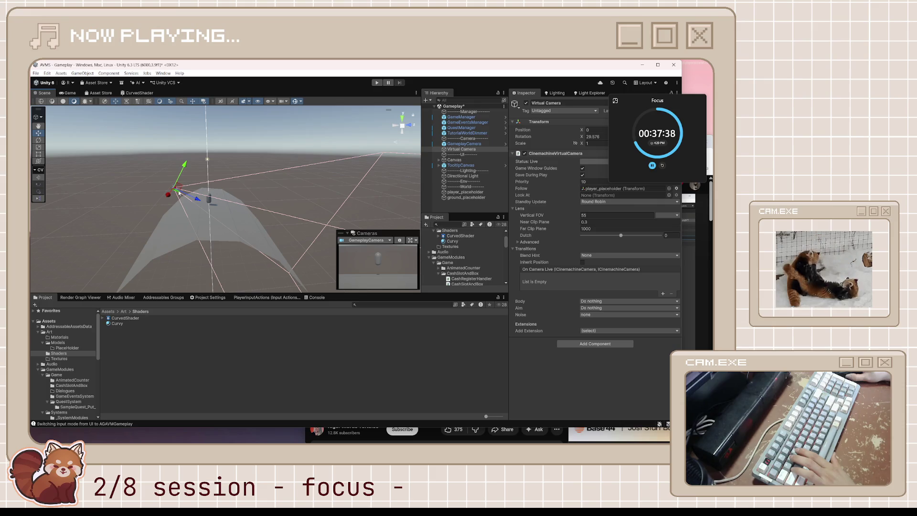
drag(180, 189, 155, 193)
click(210, 194)
scroll(205, 198, up, 3)
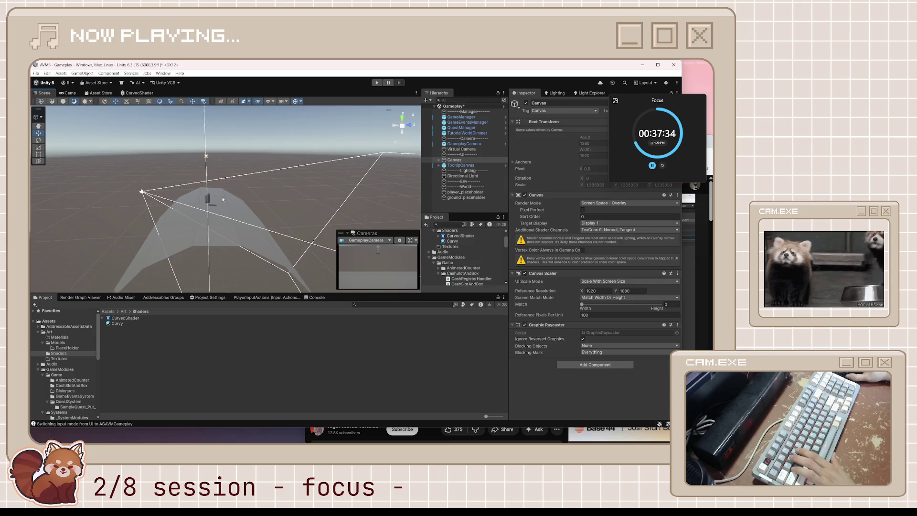
scroll(202, 202, up, 2)
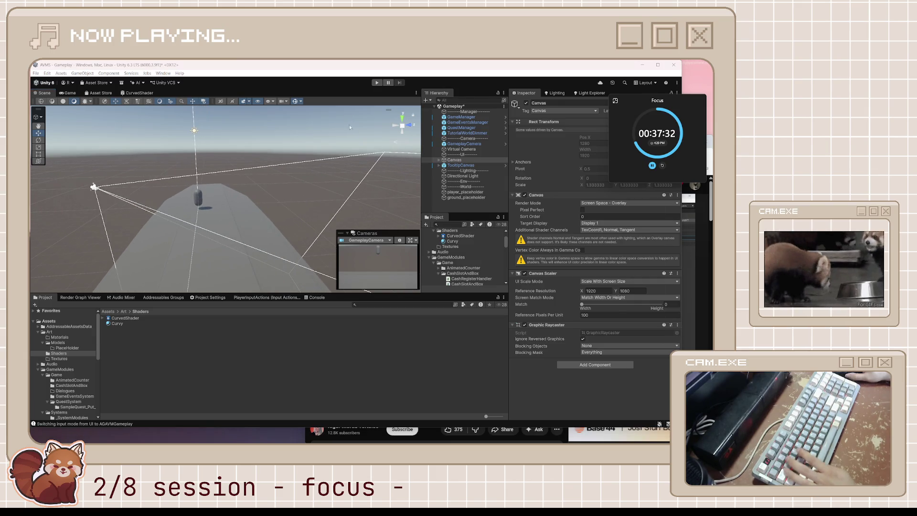
click(201, 195)
mouse_move(234, 237)
mouse_down()
mouse_move(243, 227)
mouse_move(274, 242)
mouse_move(416, 232)
mouse_move(314, 230)
mouse_move(321, 194)
mouse_move(320, 208)
mouse_move(329, 195)
mouse_up()
click(243, 227)
Orbit around the curved ground, preview it in the Game view, then bring up the YouTube tutorial.
key(f)
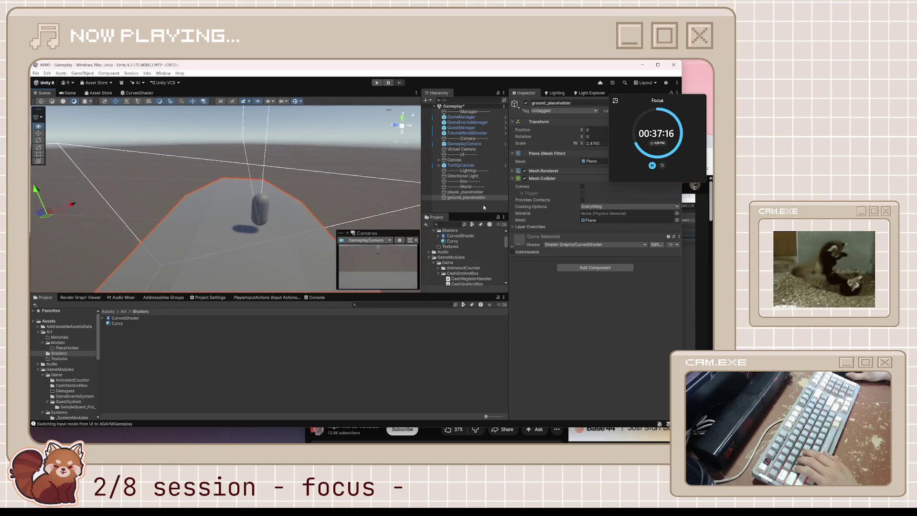
drag(488, 233, 133, 116)
drag(288, 149, 334, 172)
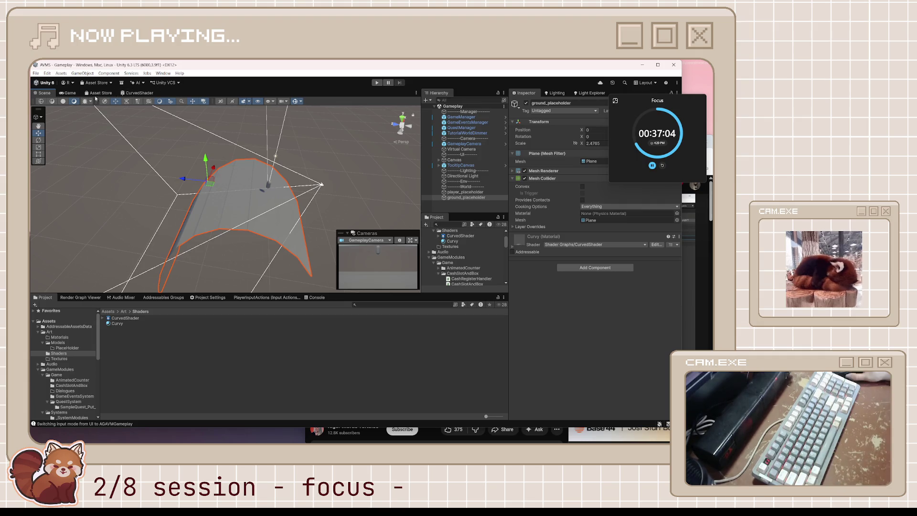
click(68, 92)
click(48, 94)
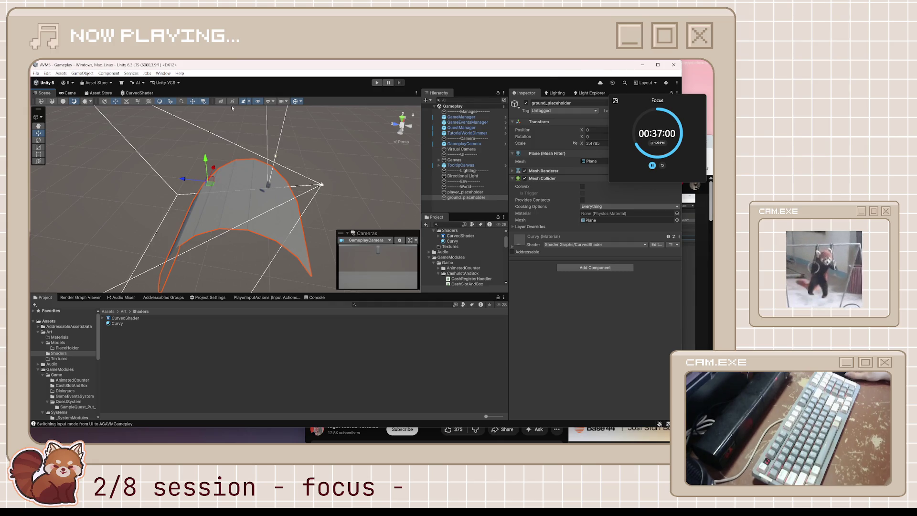
click(533, 311)
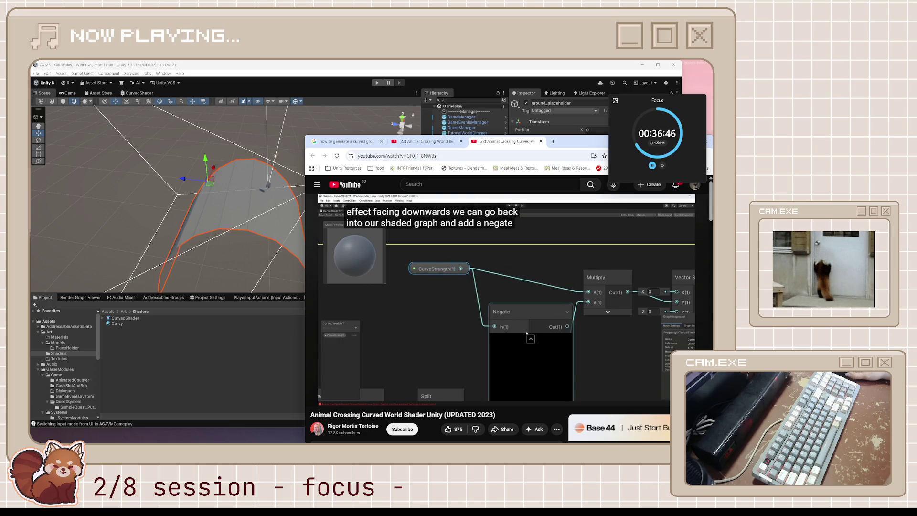
Watch the tutorial's Negate-node section, pause it at about 9:20, and return to Unity.
mouse_move(521, 322)
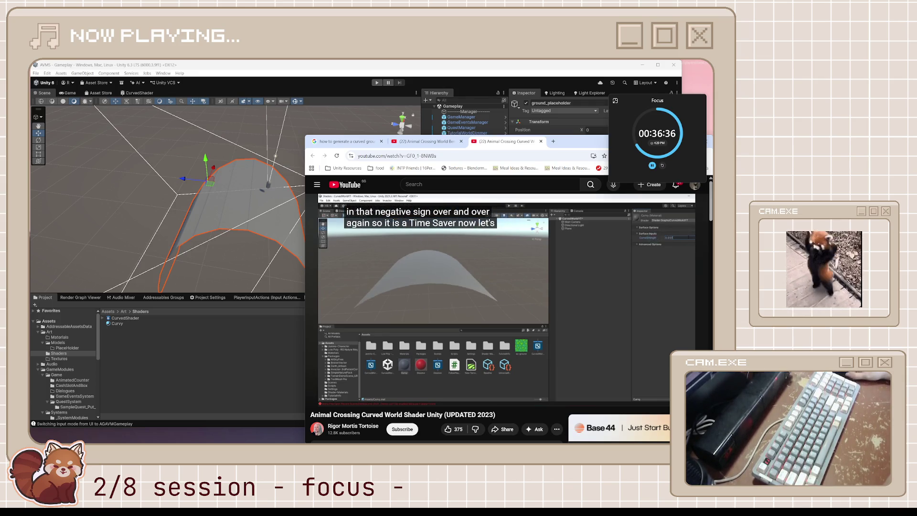
mouse_move(504, 309)
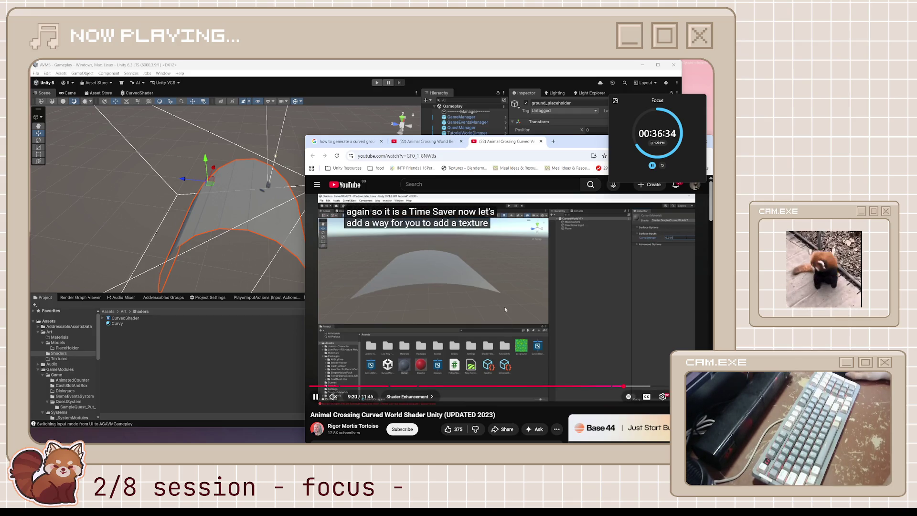
click(505, 309)
click(480, 81)
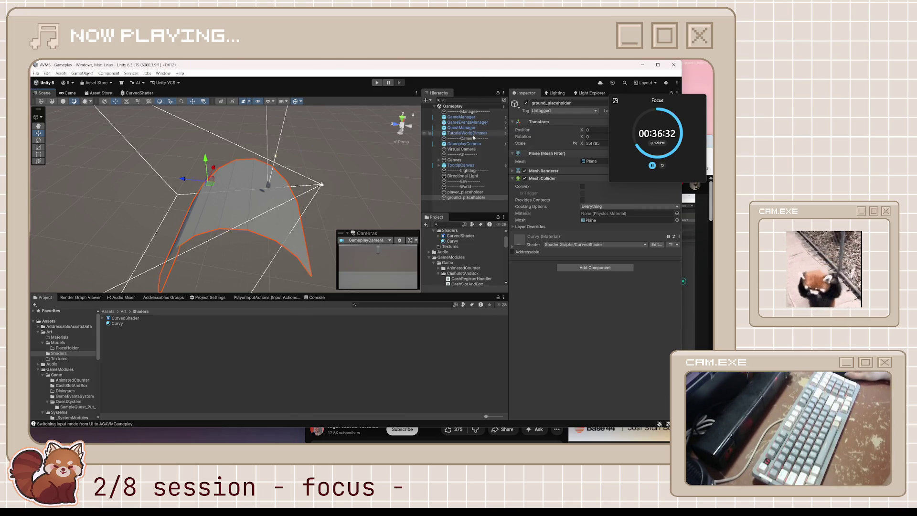
Delete the Virtual Camera from the Hierarchy.
click(472, 149)
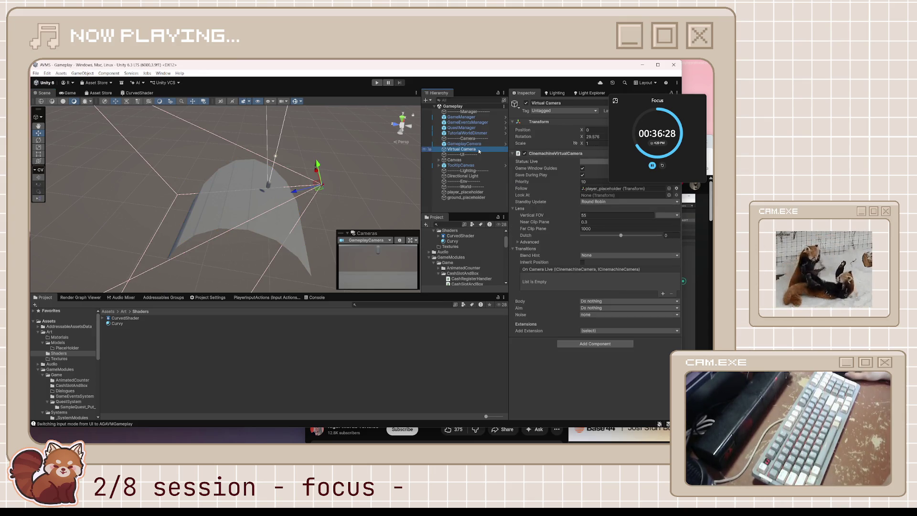
click(477, 143)
click(477, 149)
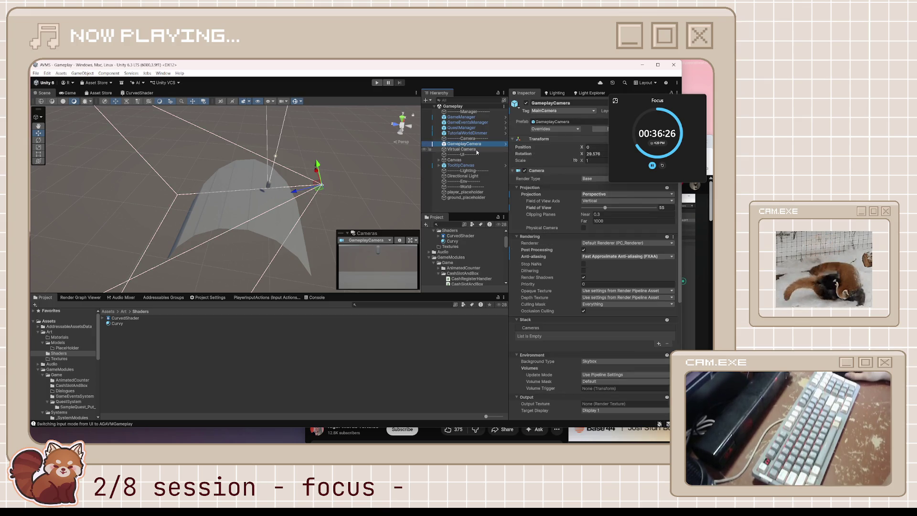
click(475, 144)
click(474, 152)
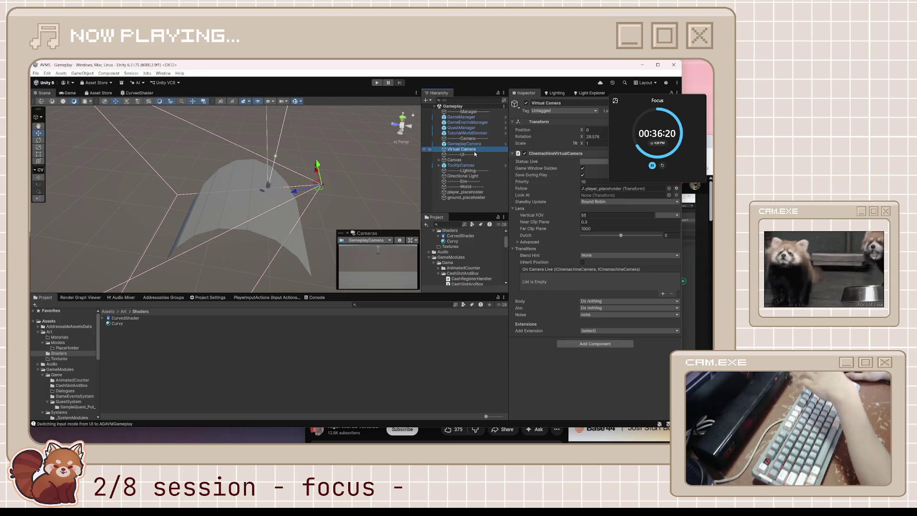
key(Delete)
Reset the GameplayCamera's rotation to zero via the Transform context menu.
click(464, 144)
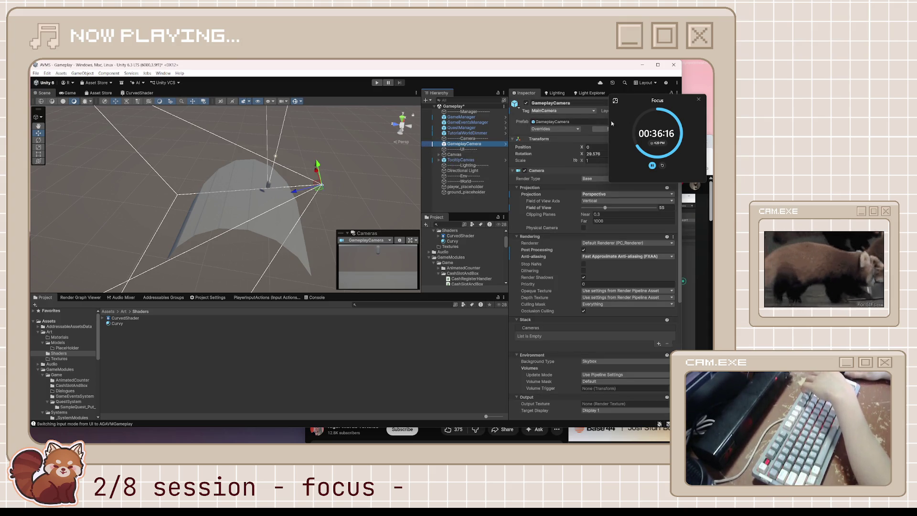
mouse_move(312, 187)
mouse_down()
mouse_move(264, 190)
mouse_move(306, 188)
mouse_up()
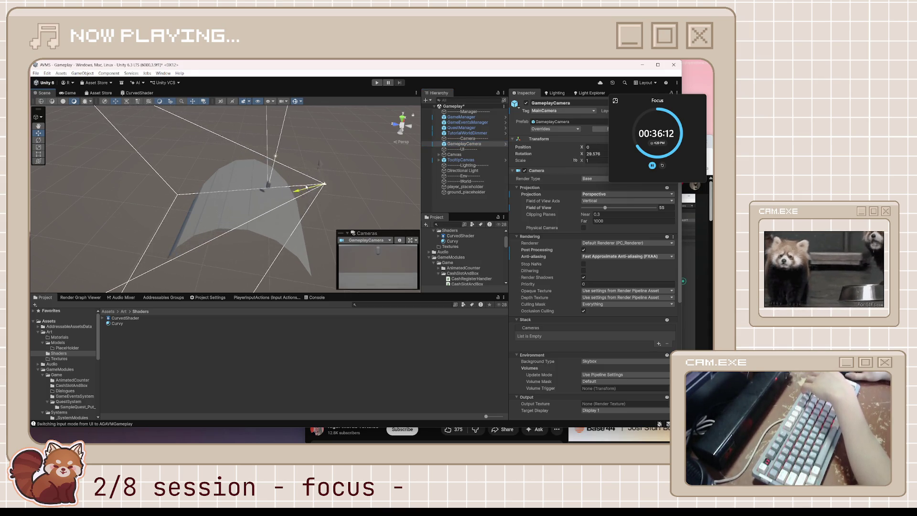
key(e)
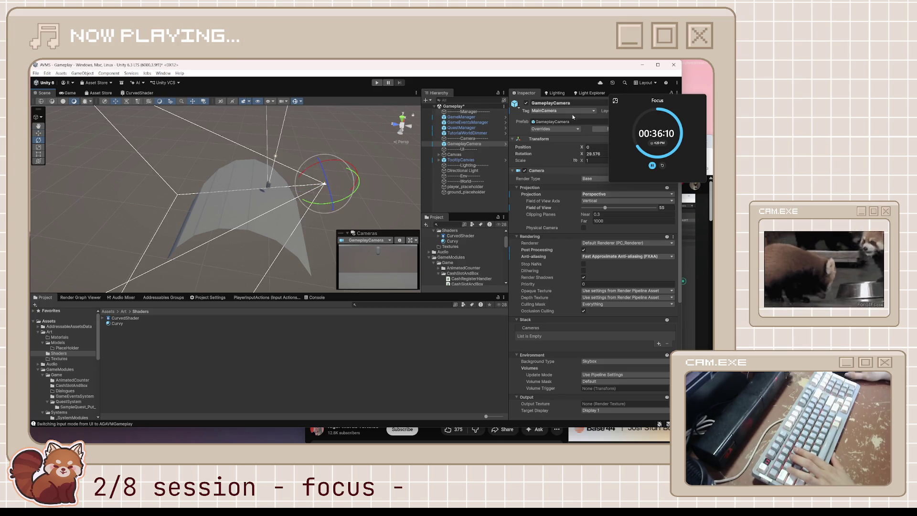
right_click(552, 140)
click(568, 146)
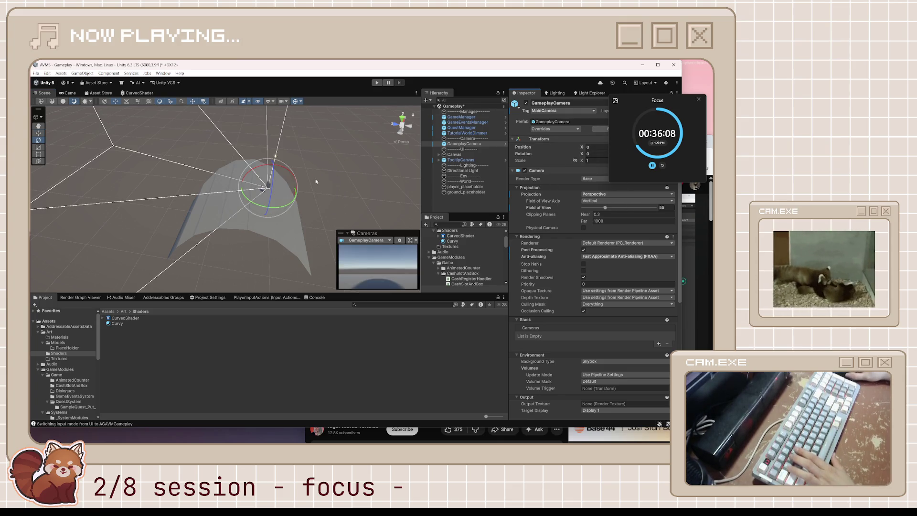
Slide the GameplayCamera left along X so the capsule is in shot.
drag(327, 190, 139, 213)
key(w)
mouse_move(208, 220)
mouse_down()
mouse_move(154, 228)
mouse_move(209, 217)
mouse_up()
key(e)
key(w)
mouse_move(153, 232)
mouse_down()
mouse_move(106, 234)
mouse_move(172, 225)
mouse_move(99, 234)
mouse_move(162, 220)
mouse_move(288, 229)
mouse_up()
Undo the stray change and select the Virtual Camera to follow player_placeholder.
key(e)
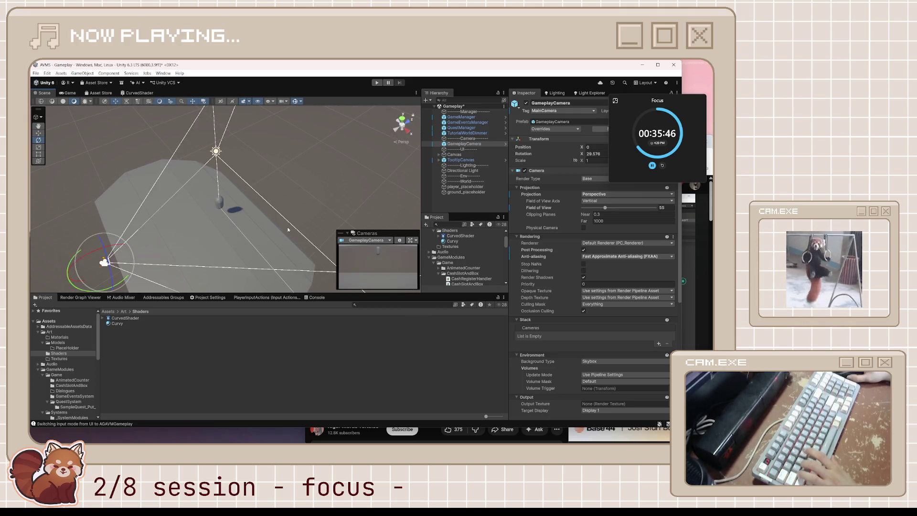
click(287, 230)
key(ctrl+z)
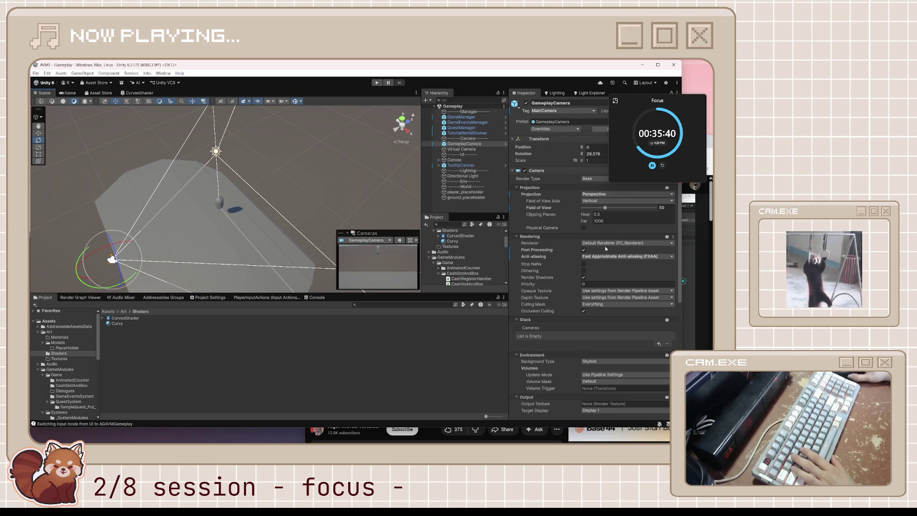
click(461, 149)
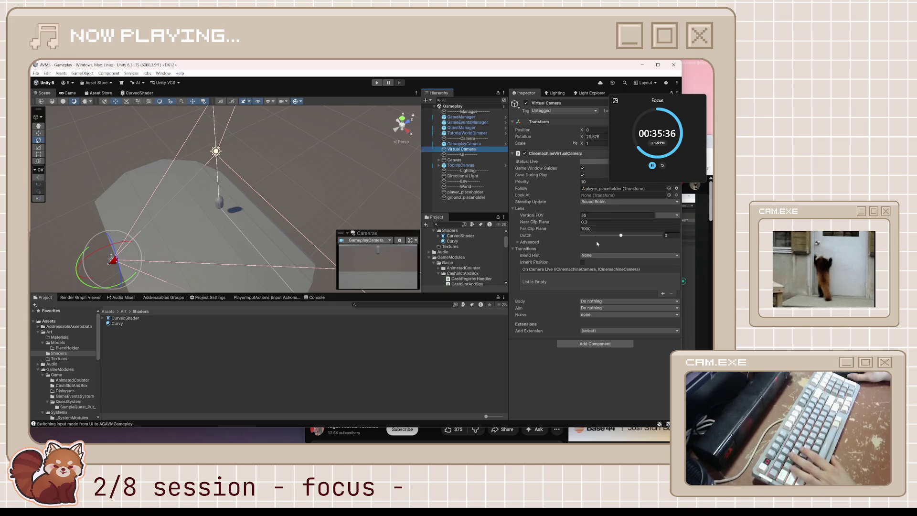
Set the Virtual Camera's Body to 3rd Person Follow.
click(594, 302)
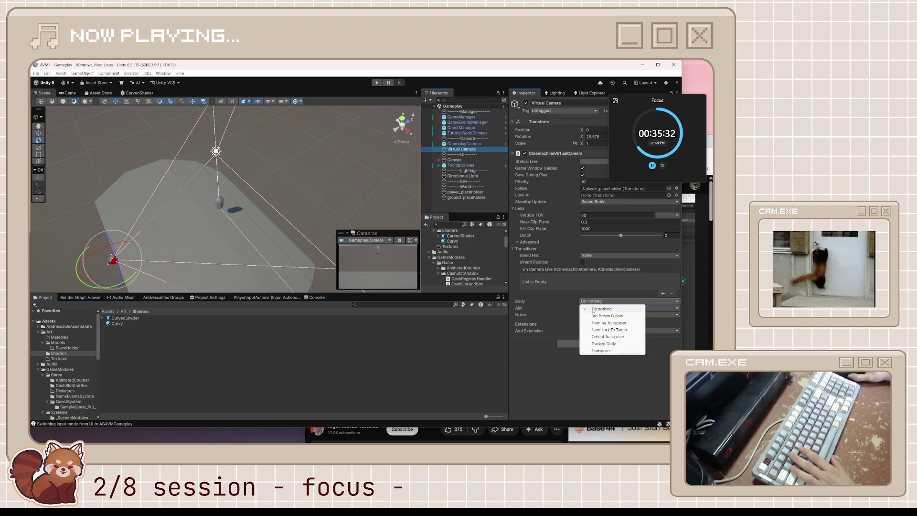
click(551, 365)
click(601, 301)
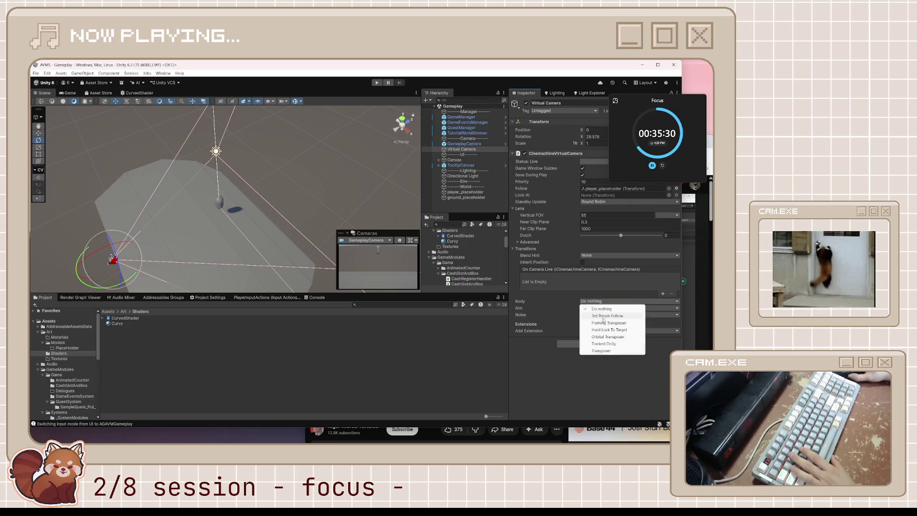
click(608, 315)
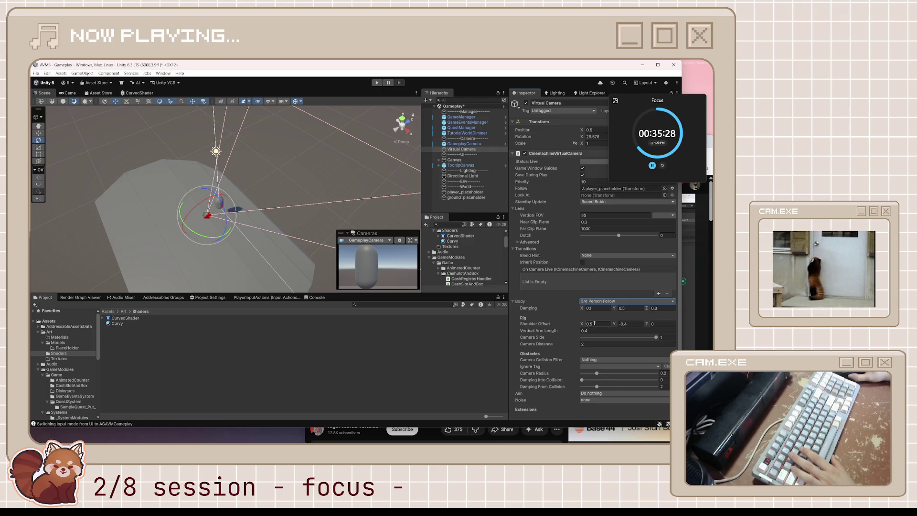
Set the shoulder offset to X 0, Y -0.01, Z about -3.63.
drag(582, 327, 579, 323)
text(0)
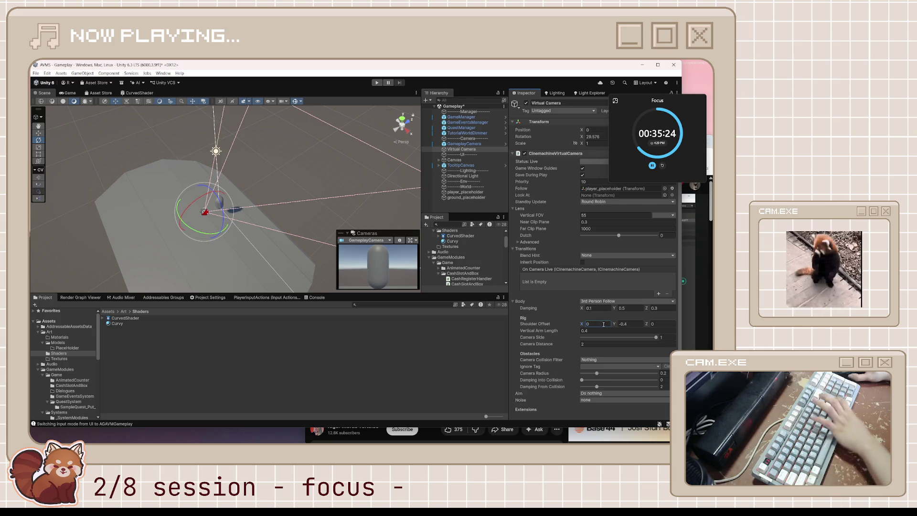
click(630, 323)
text(-0.01)
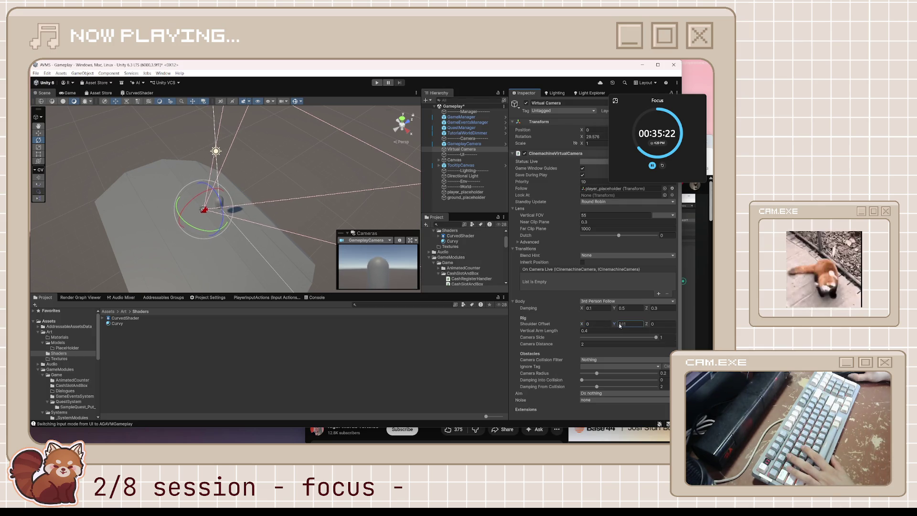
drag(650, 327, 607, 324)
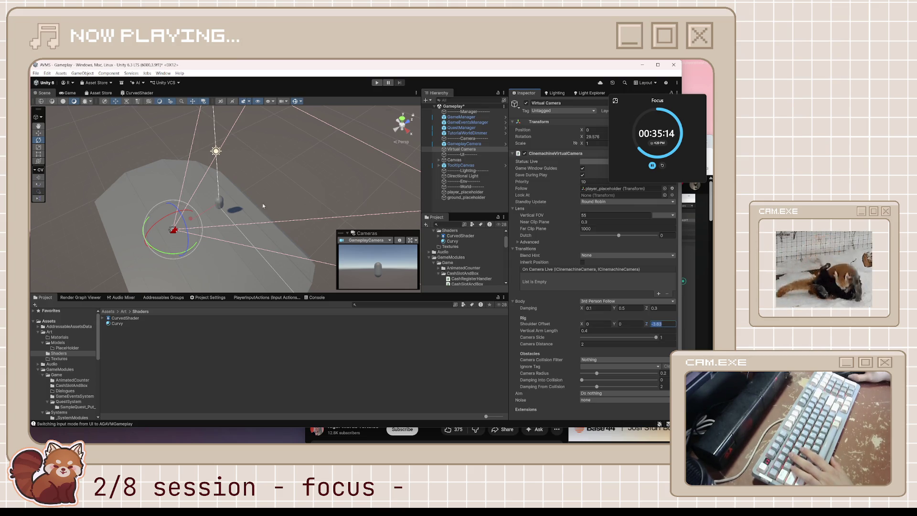
Click through ground_placeholder, Canvas and the player capsule, then reselect the Virtual Camera.
click(217, 203)
click(186, 233)
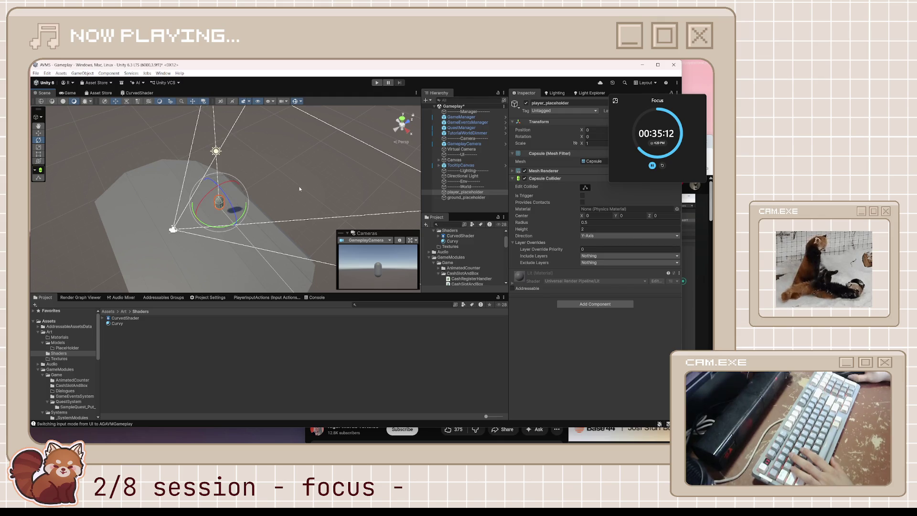
click(217, 204)
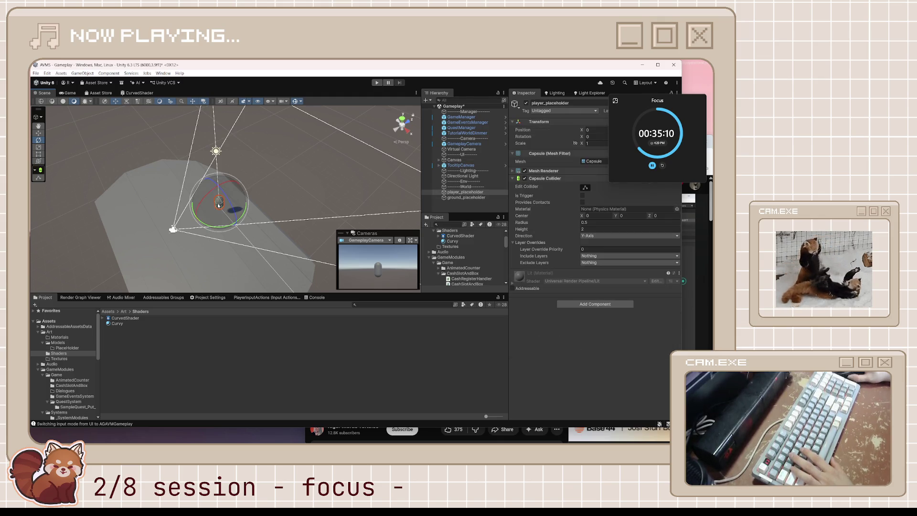
click(461, 148)
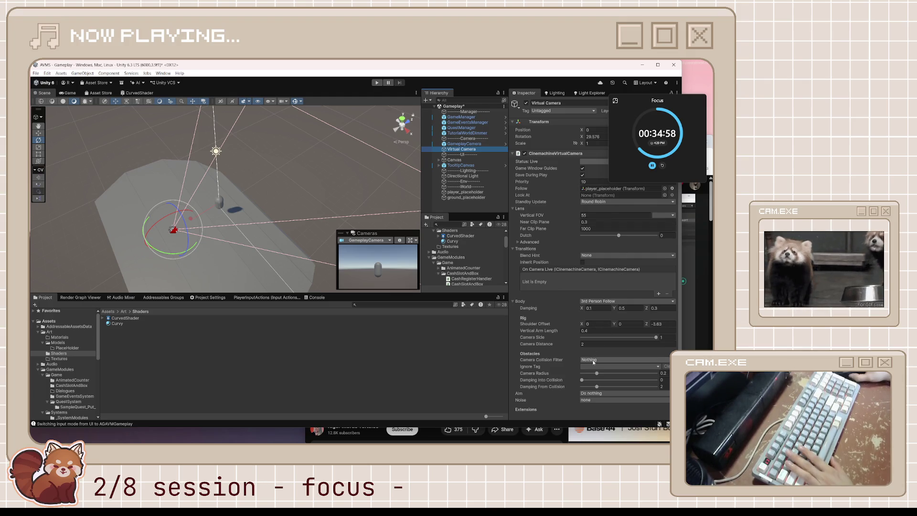
Set the Virtual Camera's Aim to Same As Follow Target.
scroll(524, 394, down, 2)
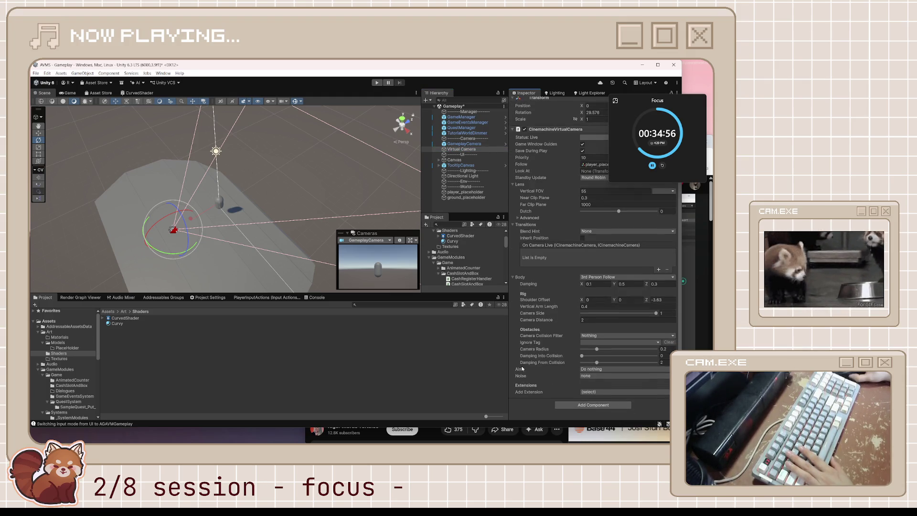
click(601, 369)
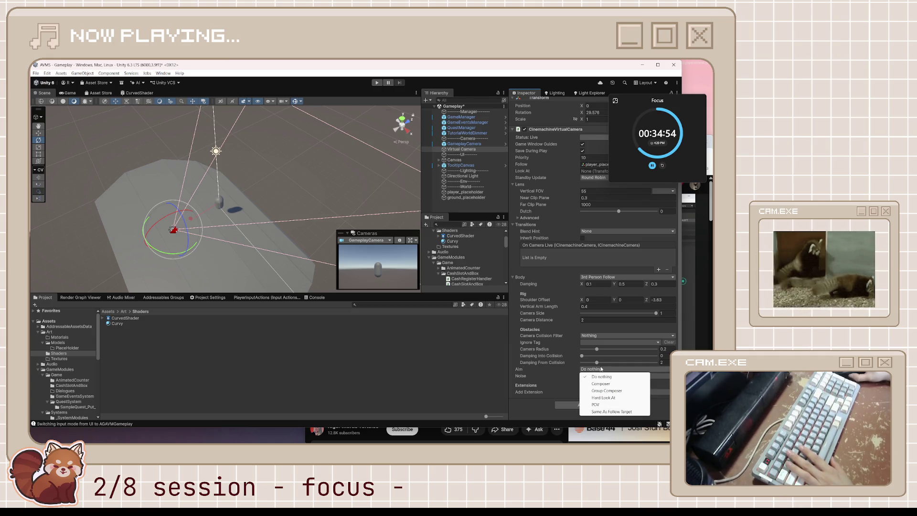
click(606, 411)
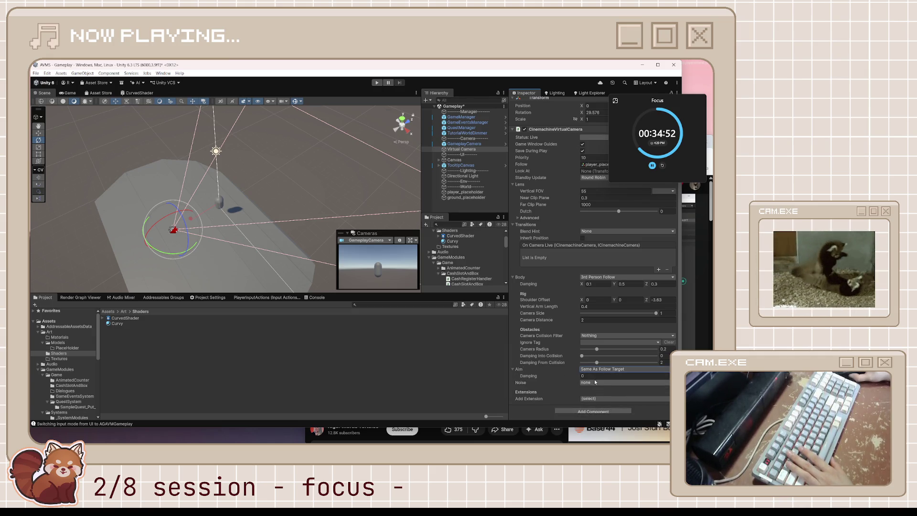
Add Basic Multi Channel Perlin noise with the Handheld_normal_mild profile.
click(592, 381)
click(596, 397)
scroll(602, 348, down, 3)
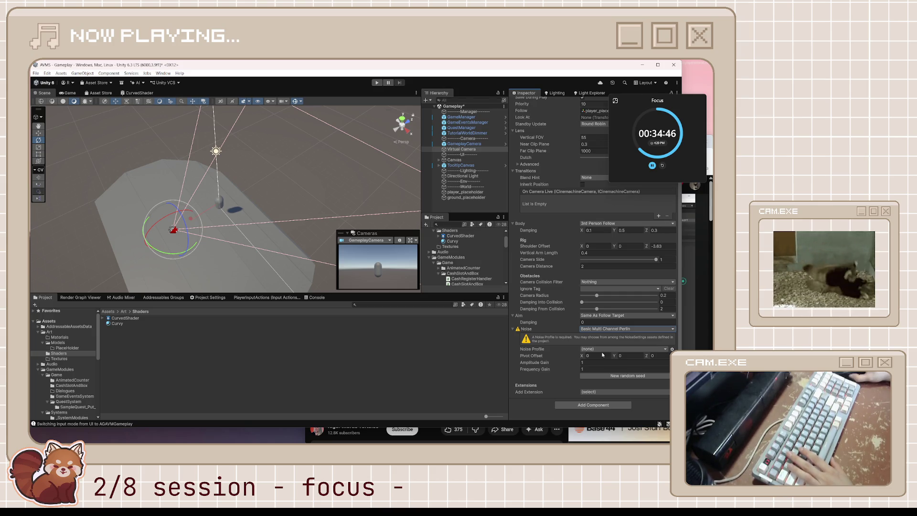
click(602, 350)
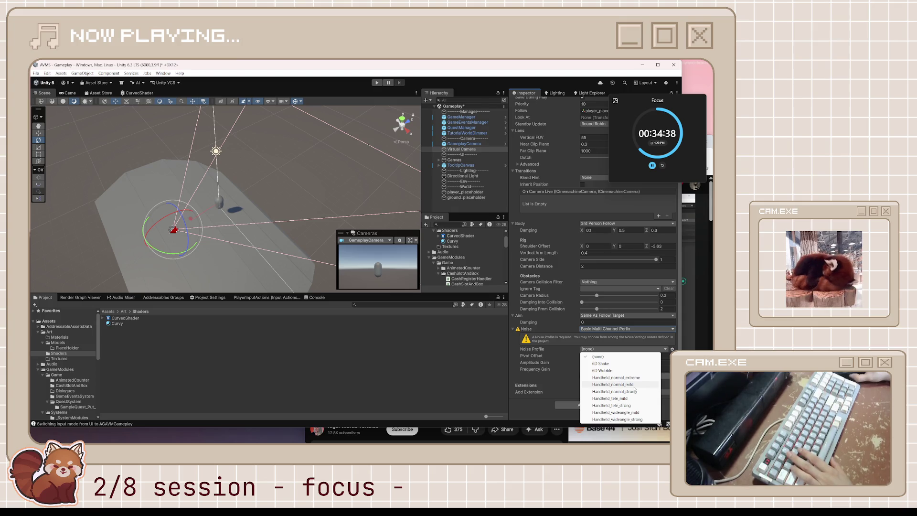
click(601, 384)
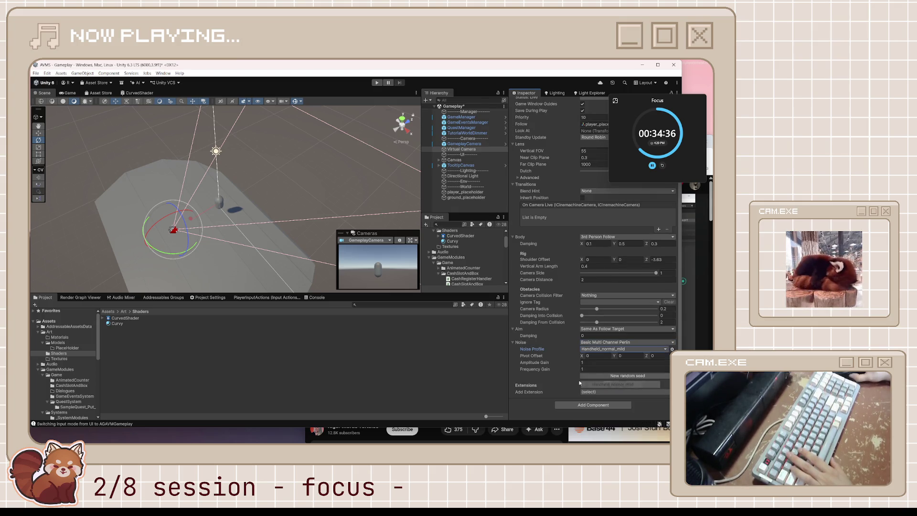
Orbit the Scene view around the capsule and ground to a new angle.
click(255, 194)
mouse_move(255, 194)
mouse_down()
mouse_move(233, 212)
mouse_move(187, 203)
mouse_up()
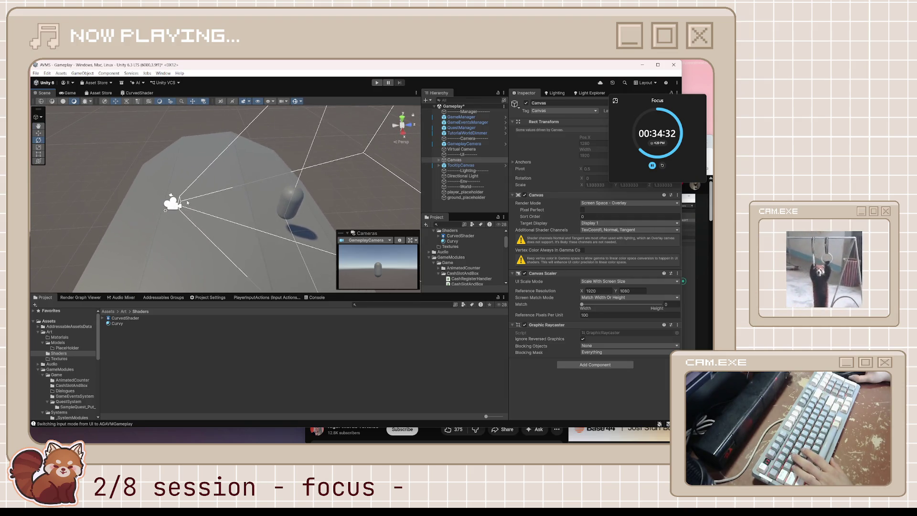
click(173, 203)
click(173, 201)
click(295, 211)
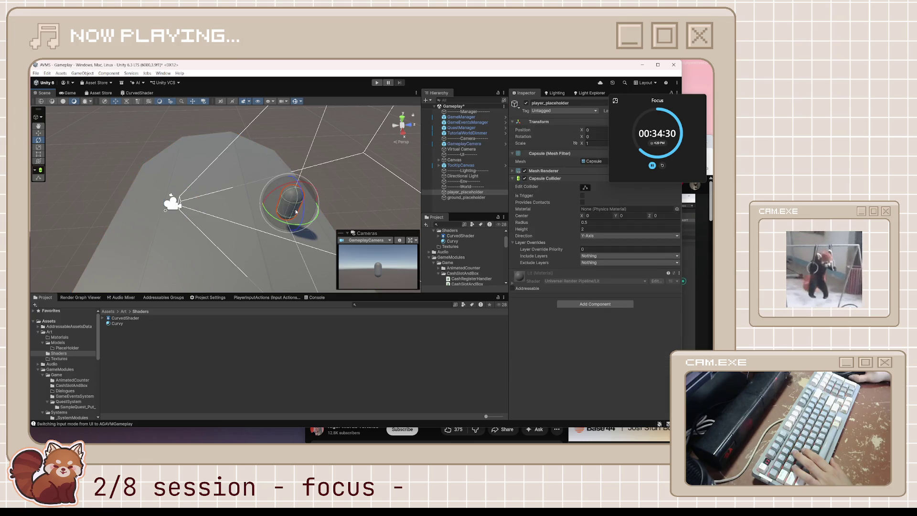
key(w)
drag(300, 212, 222, 204)
click(222, 204)
click(205, 209)
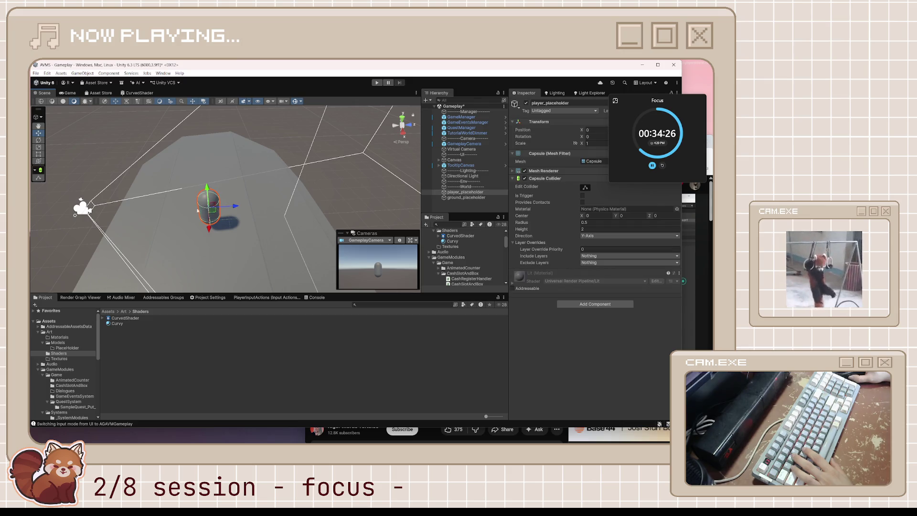
drag(163, 231, 112, 157)
click(112, 158)
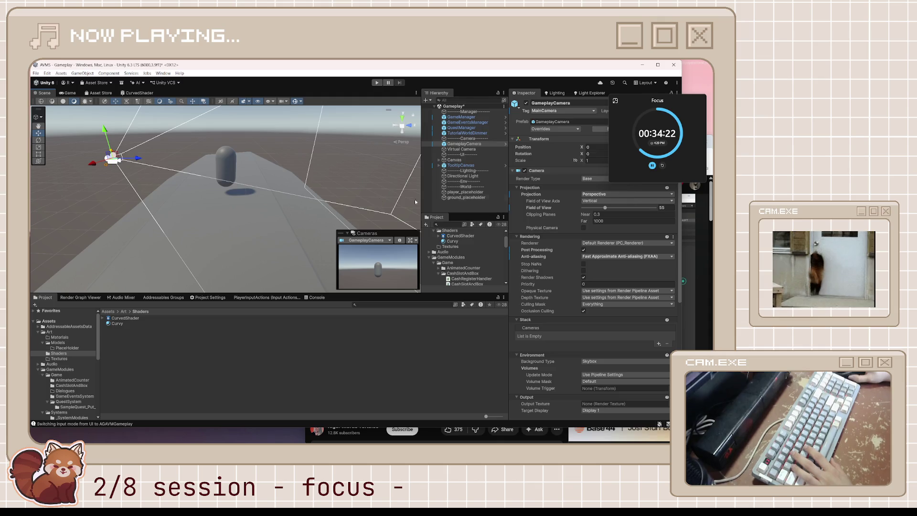
Tilt the Virtual Camera further down to about 32.6° on X.
click(461, 149)
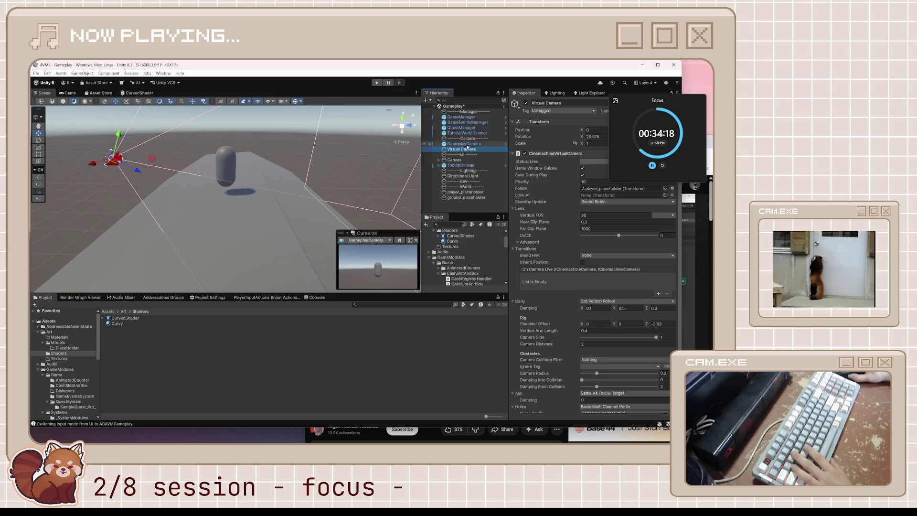
key(e)
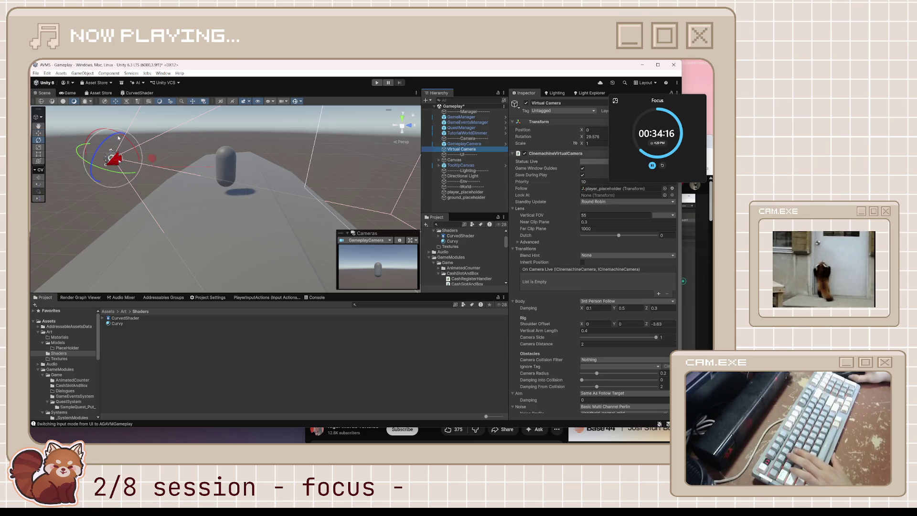
drag(125, 136, 127, 175)
key(w)
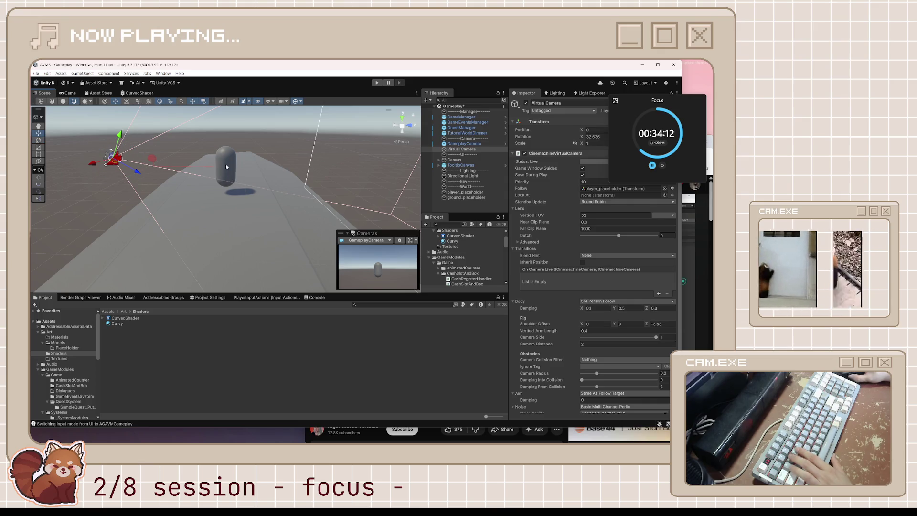
key(Up)
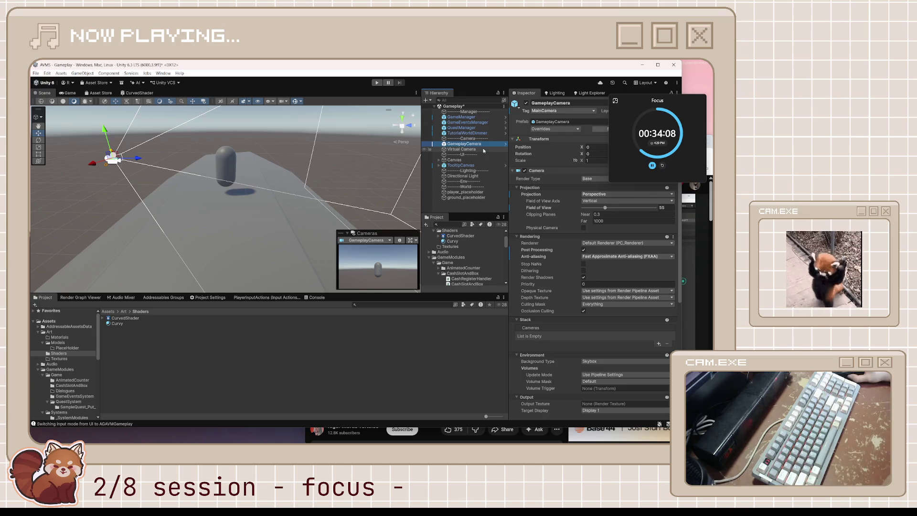
click(484, 150)
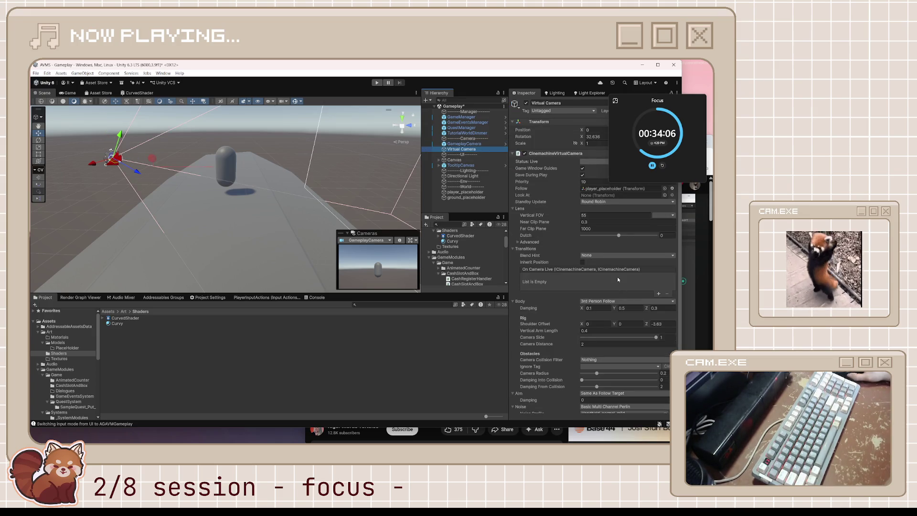
scroll(618, 279, down, 1)
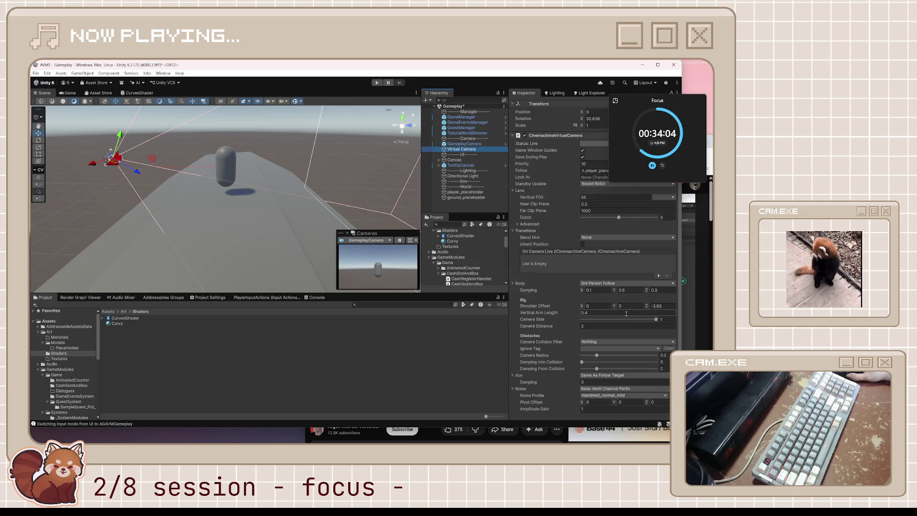
Raise the vertical arm length and set the camera distance to 3.
click(618, 315)
drag(547, 313, 557, 313)
click(604, 326)
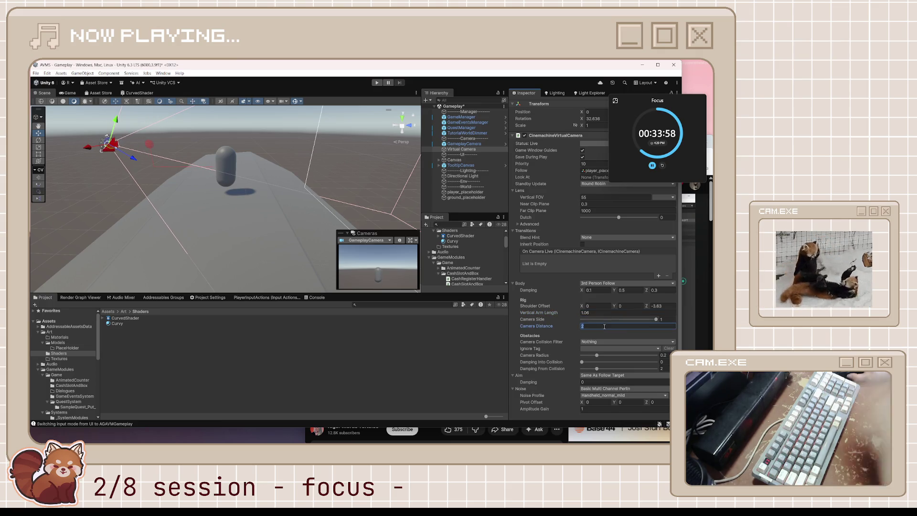
text(3)
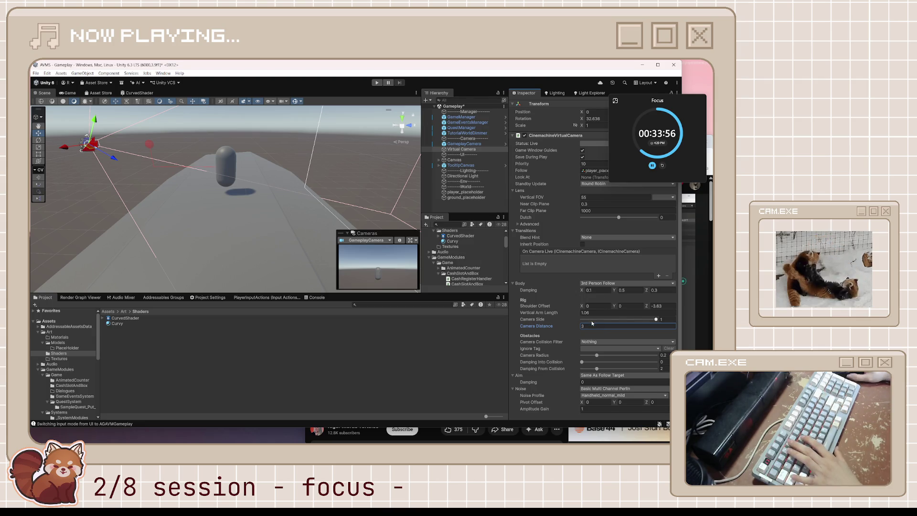
click(656, 320)
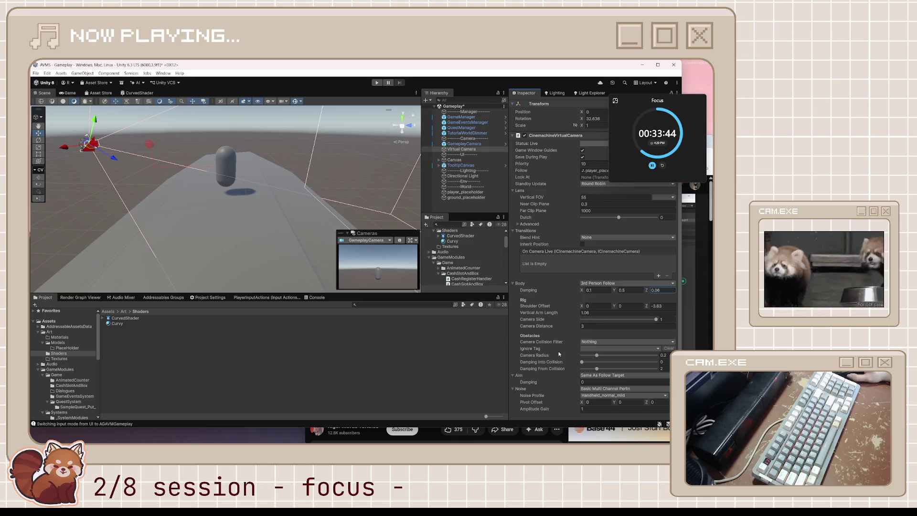
Push Shoulder Offset Z back to about -4.11, then orbit the Scene view right.
scroll(557, 363, down, 1)
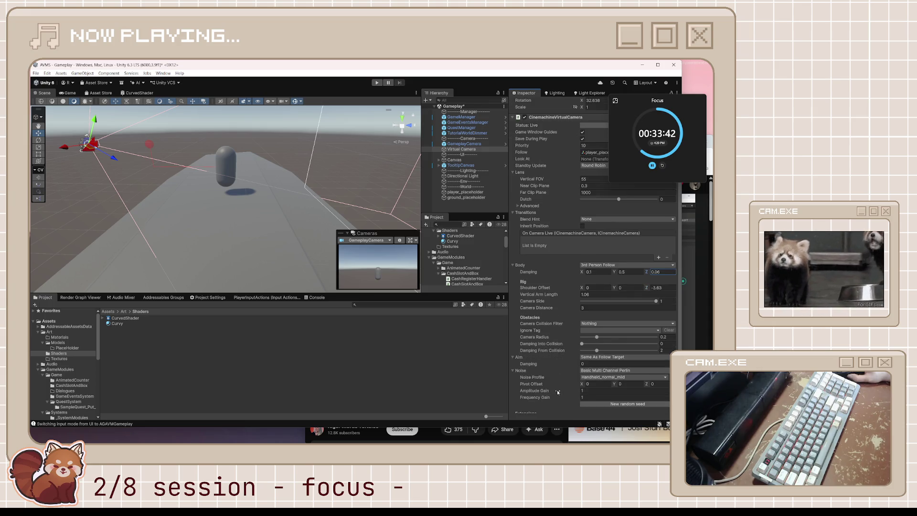
scroll(558, 391, up, 1)
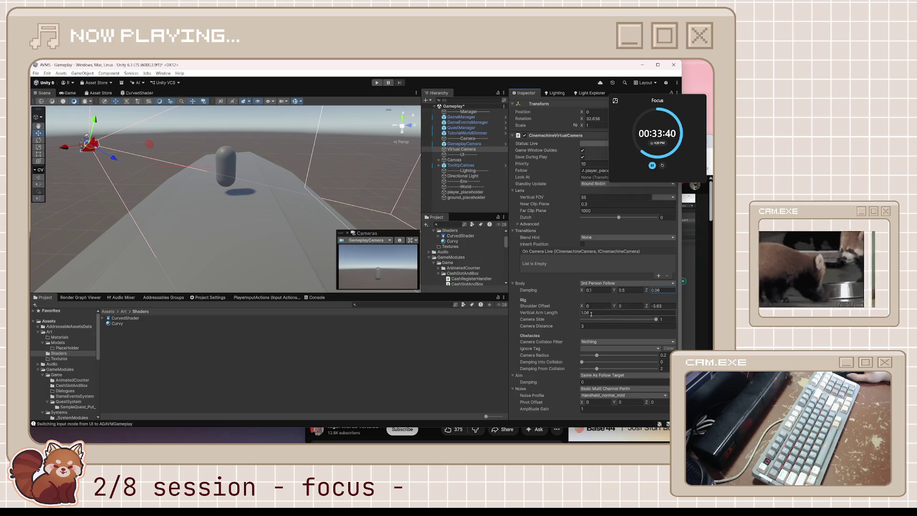
drag(648, 307, 644, 310)
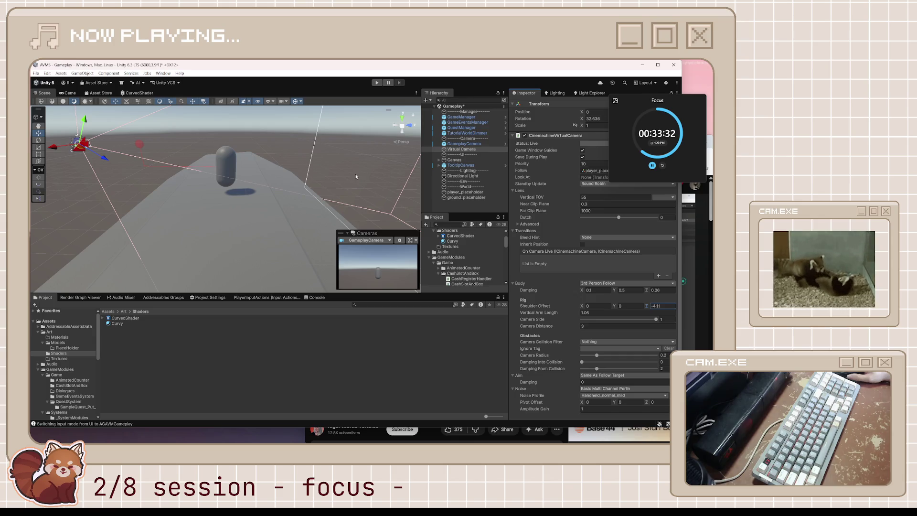
scroll(334, 178, down, 5)
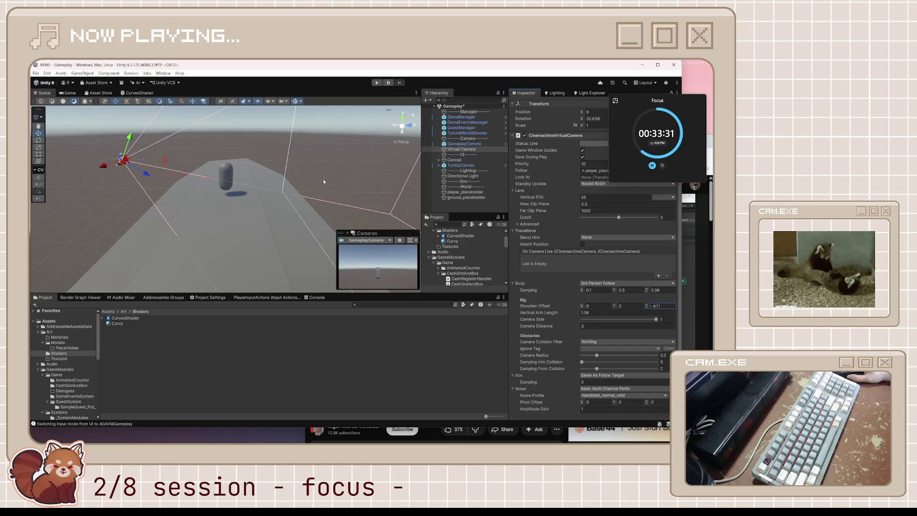
click(130, 199)
drag(130, 199, 389, 154)
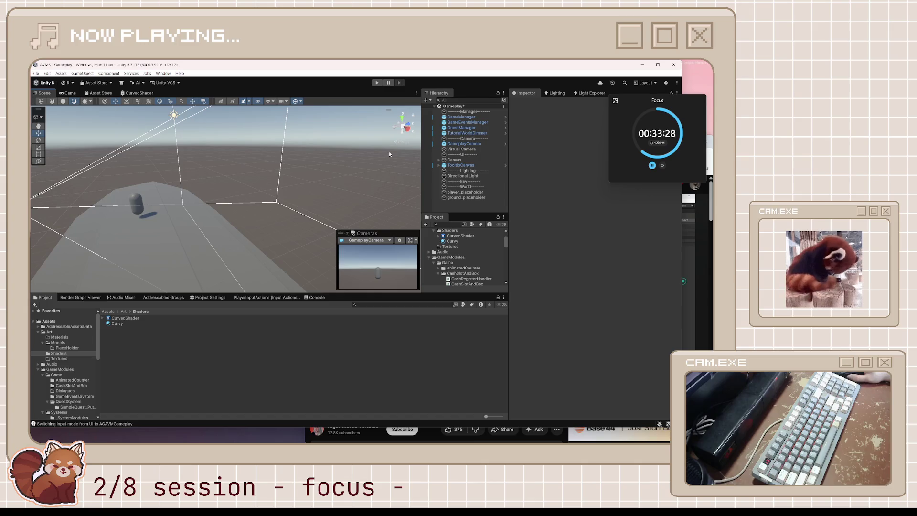
Resume the curved world shader tutorial and seek through its grass texture part.
key(alt+Tab)
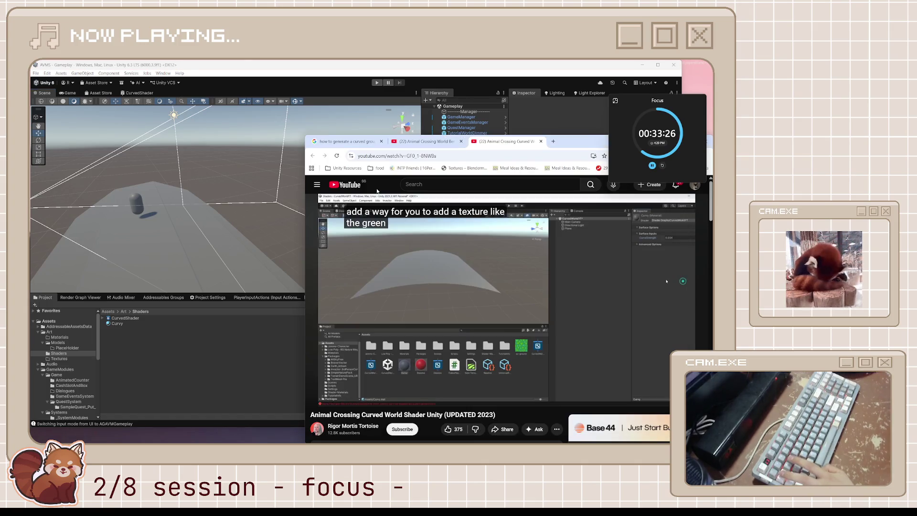
click(409, 227)
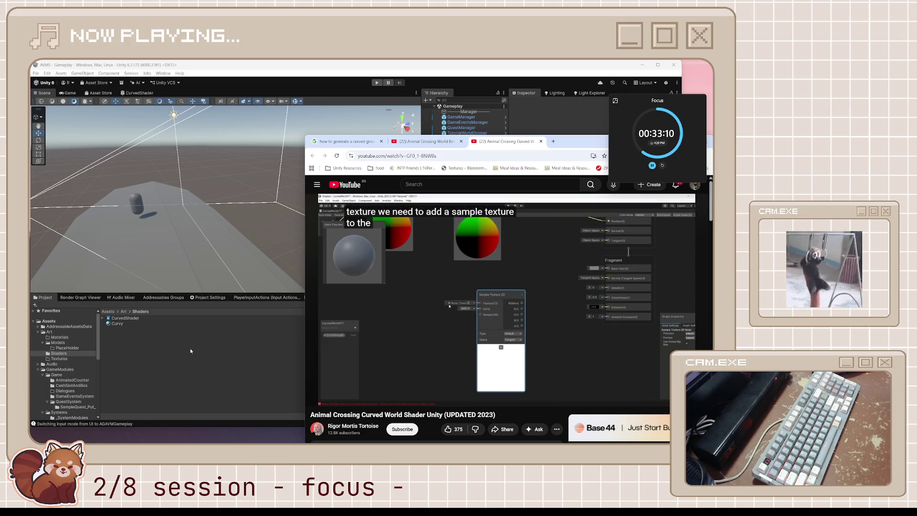
mouse_move(522, 304)
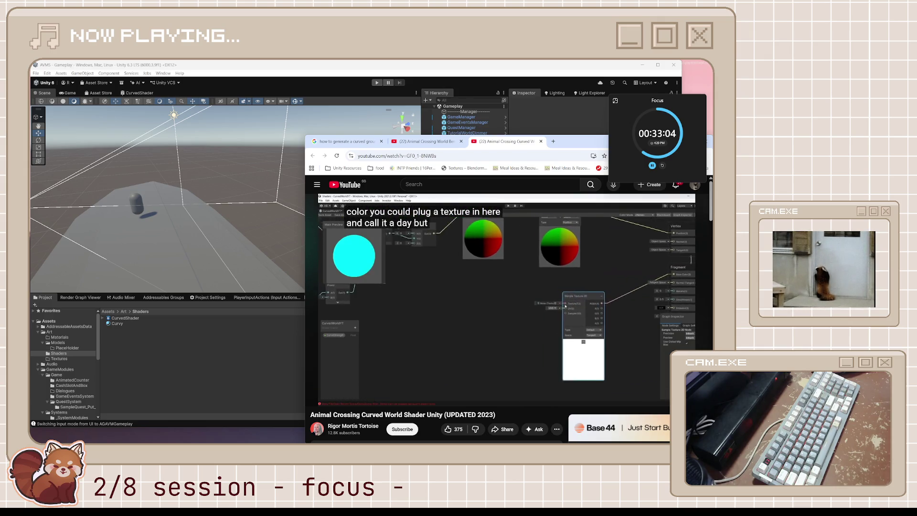
mouse_move(596, 309)
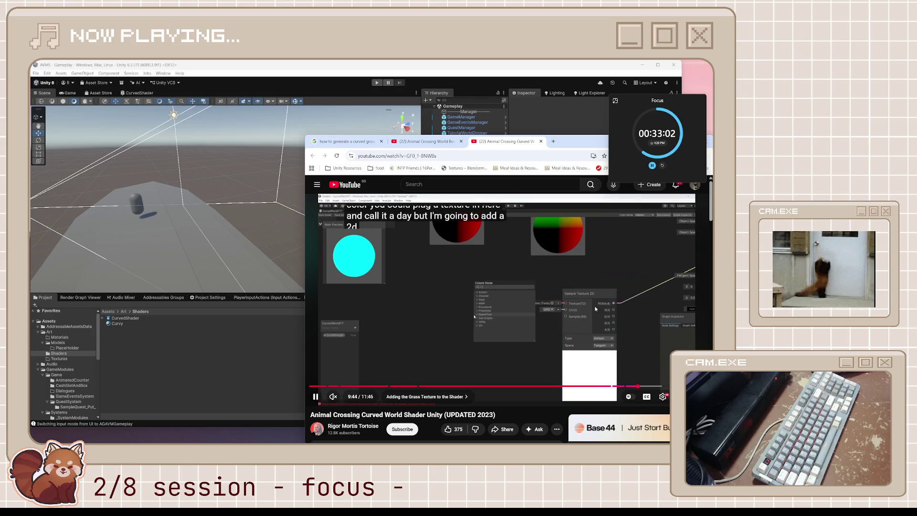
drag(638, 386, 643, 387)
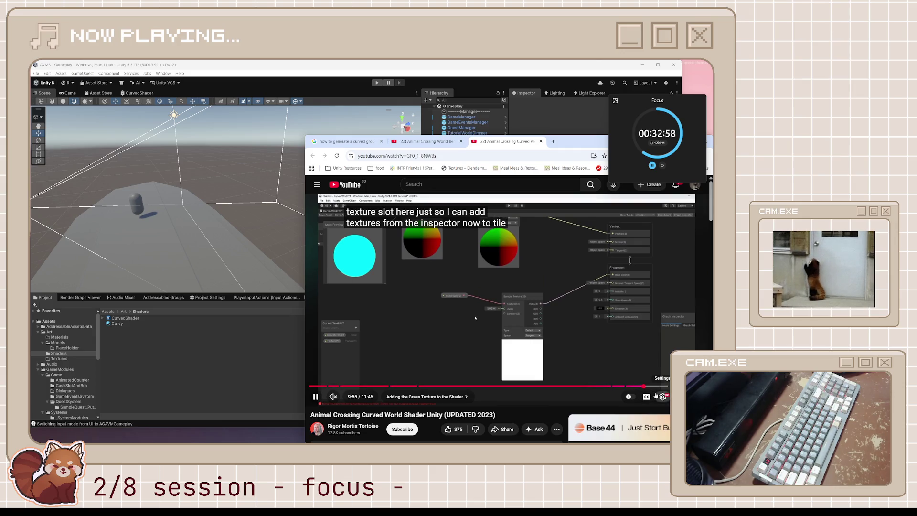
Toggle the video's captions off and back on, then skip ahead to 10:31 and beyond.
click(656, 395)
click(654, 394)
click(647, 396)
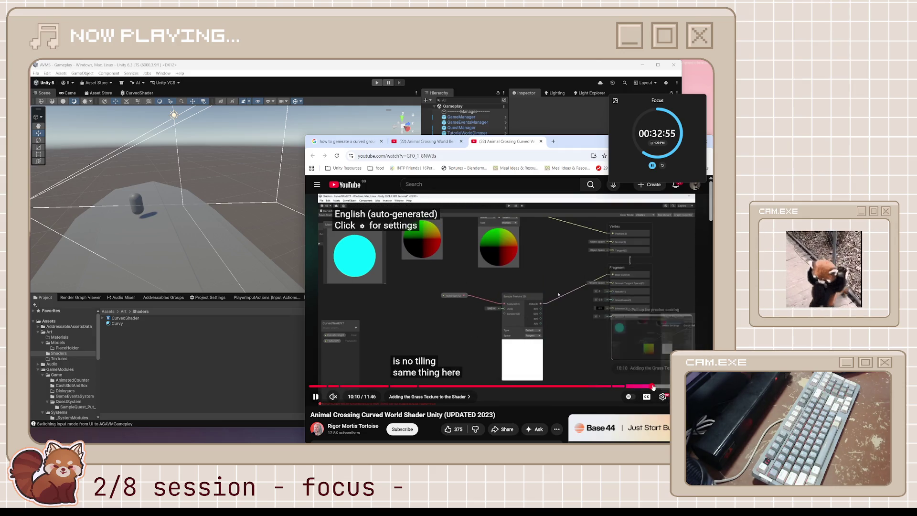
click(652, 386)
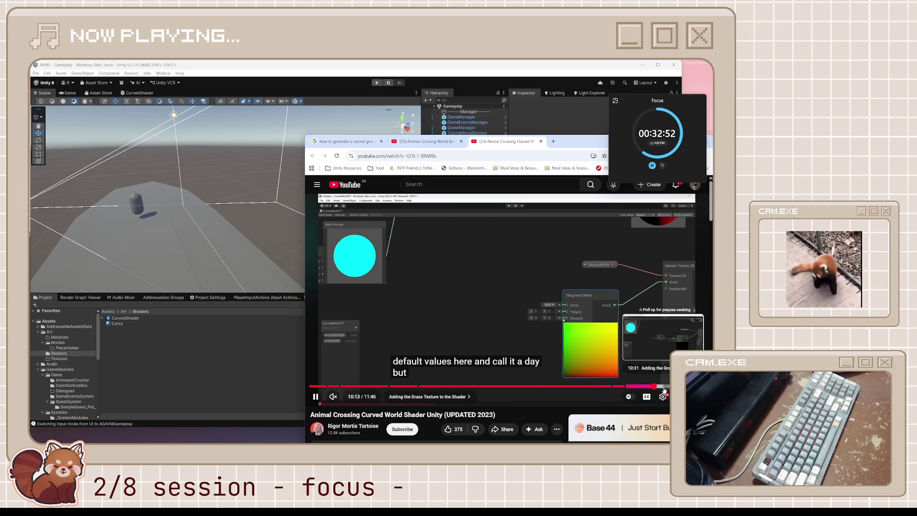
click(663, 388)
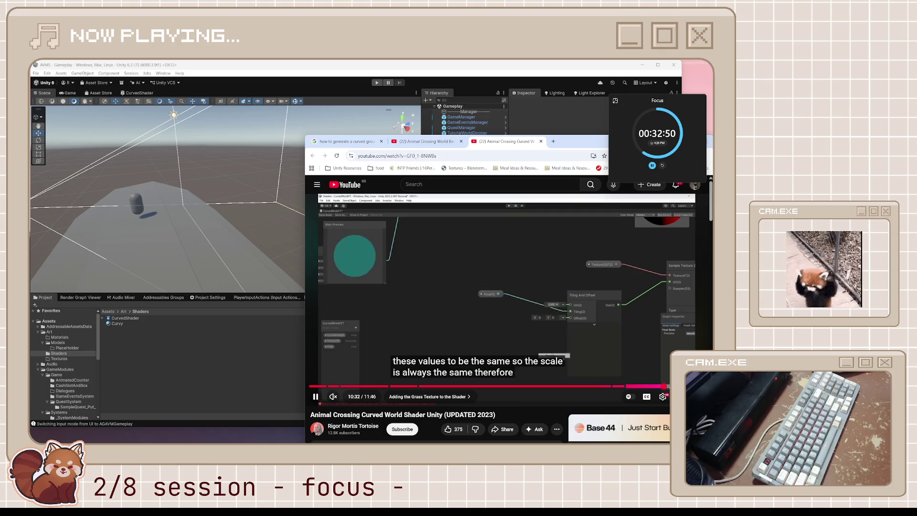
key(l)
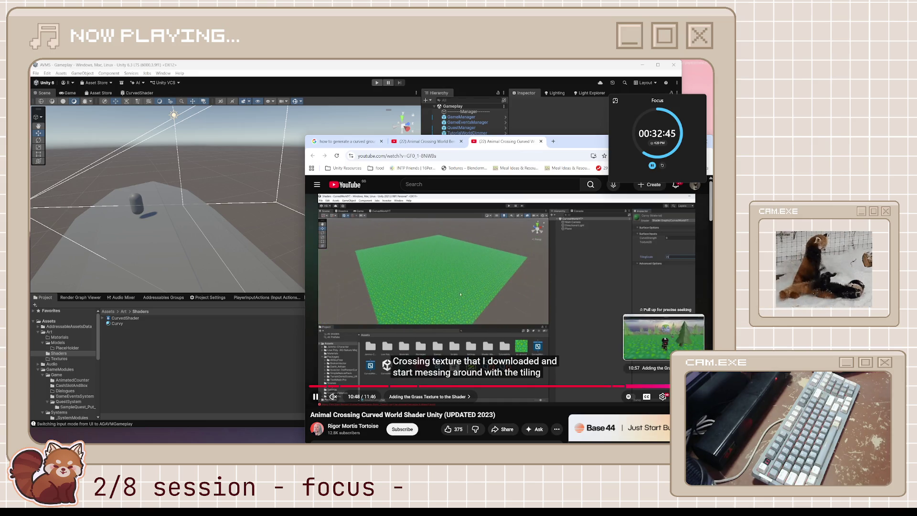
key(l)
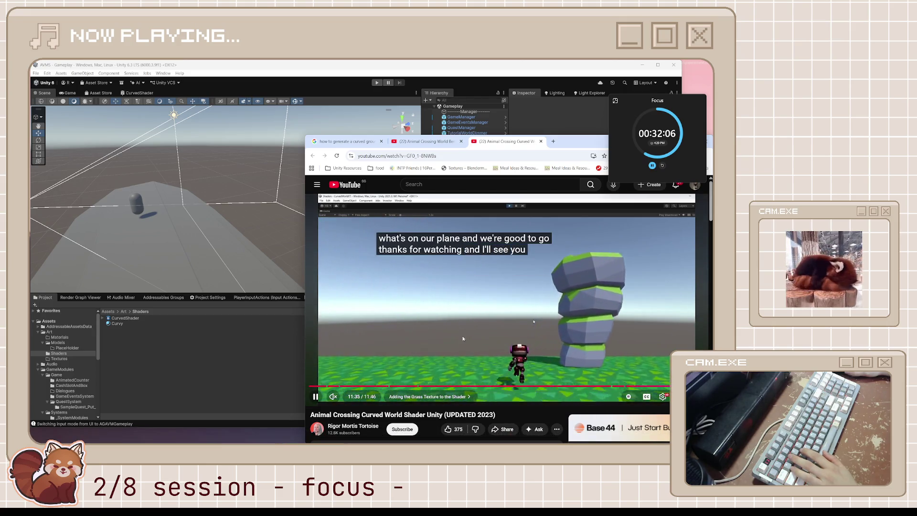
Pause the tutorial at its 11:46 end, scroll down to the comments, then return to Unity.
click(471, 345)
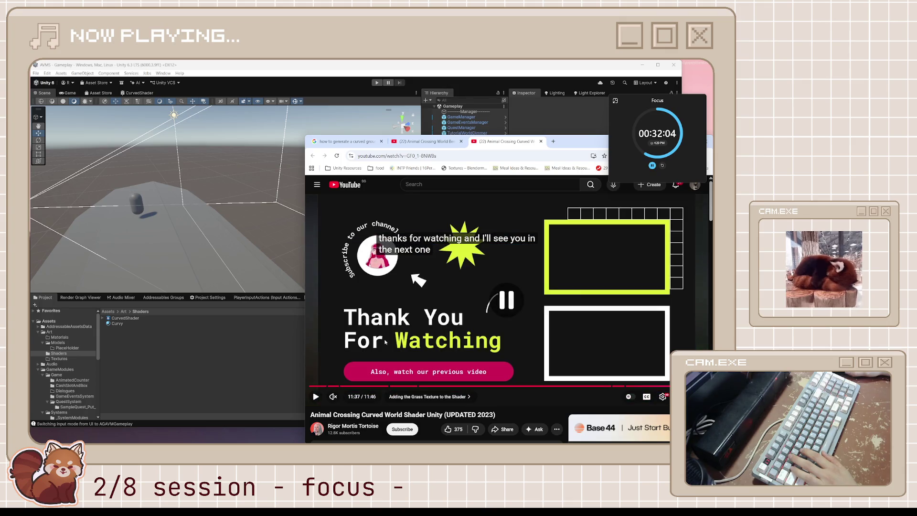
scroll(534, 290, down, 10)
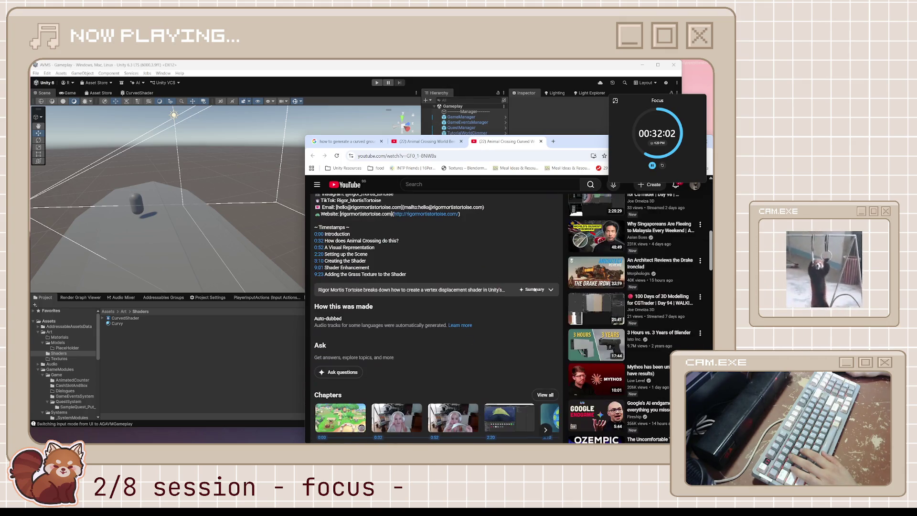
scroll(534, 290, down, 10)
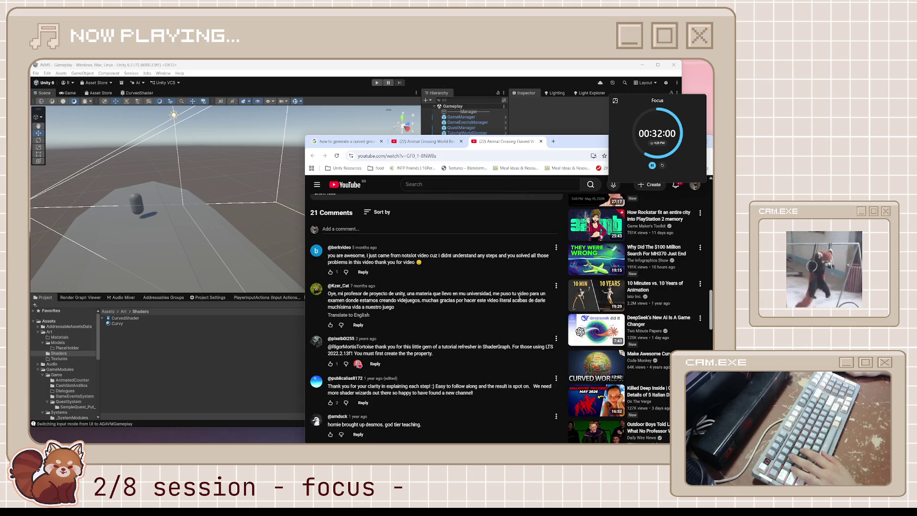
click(247, 364)
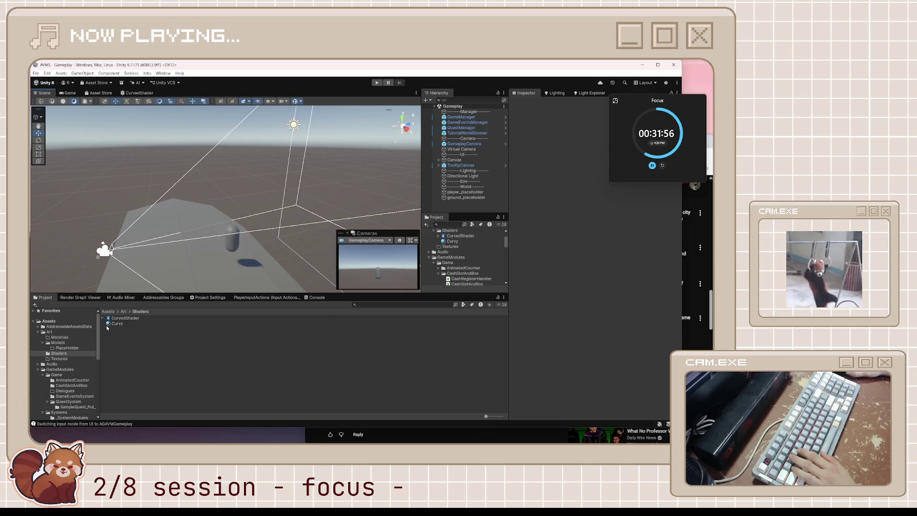
Drag player_placeholder down along Y onto the curved ground, then orbit out to see the camera frustum.
mouse_move(279, 268)
mouse_down()
mouse_move(314, 204)
mouse_move(312, 216)
mouse_move(291, 210)
mouse_up()
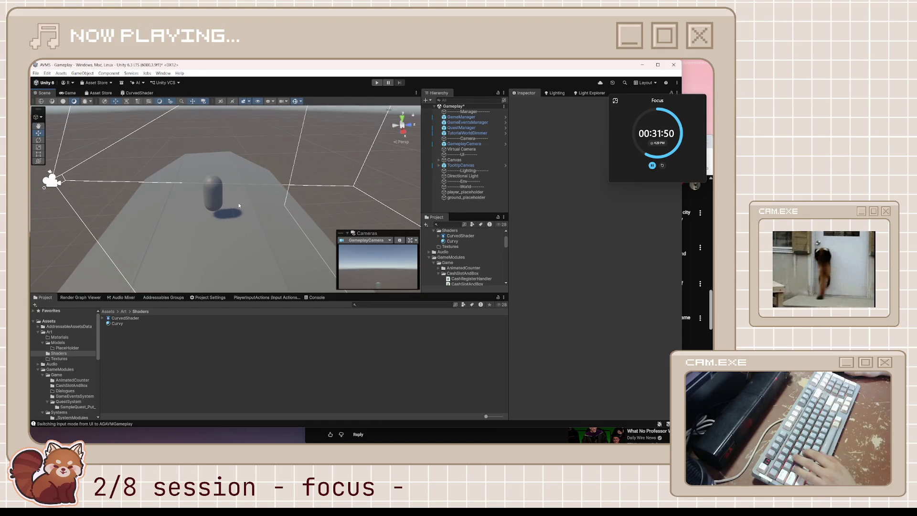
click(212, 188)
drag(210, 174, 224, 184)
scroll(228, 165, up, 5)
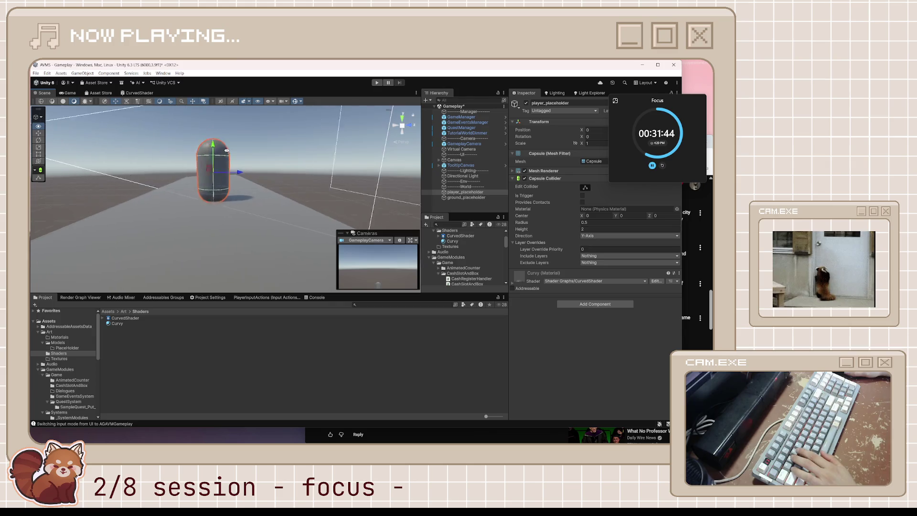
mouse_move(209, 148)
mouse_down()
mouse_move(314, 244)
mouse_move(381, 268)
mouse_move(387, 234)
mouse_move(221, 223)
mouse_move(258, 206)
mouse_up()
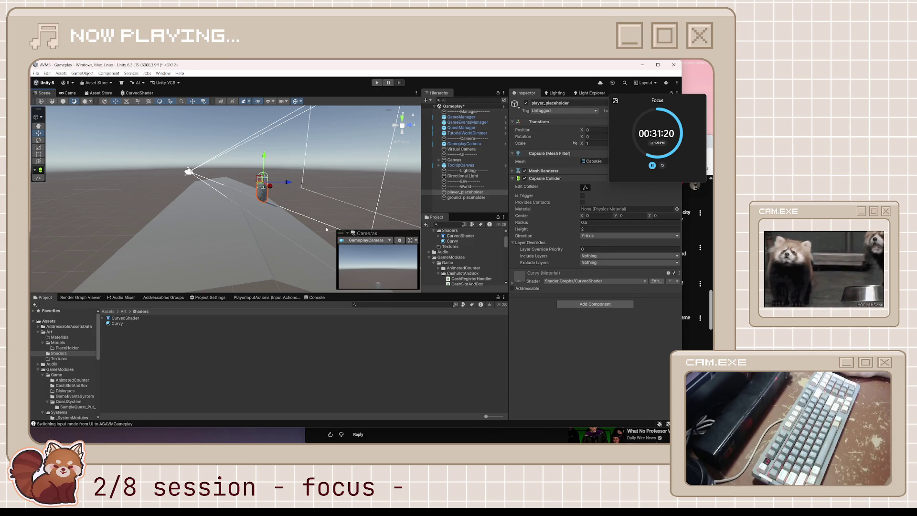
Rotate the Virtual Camera around its X axis, then scroll the YouTube tutorial's comments in front.
click(189, 172)
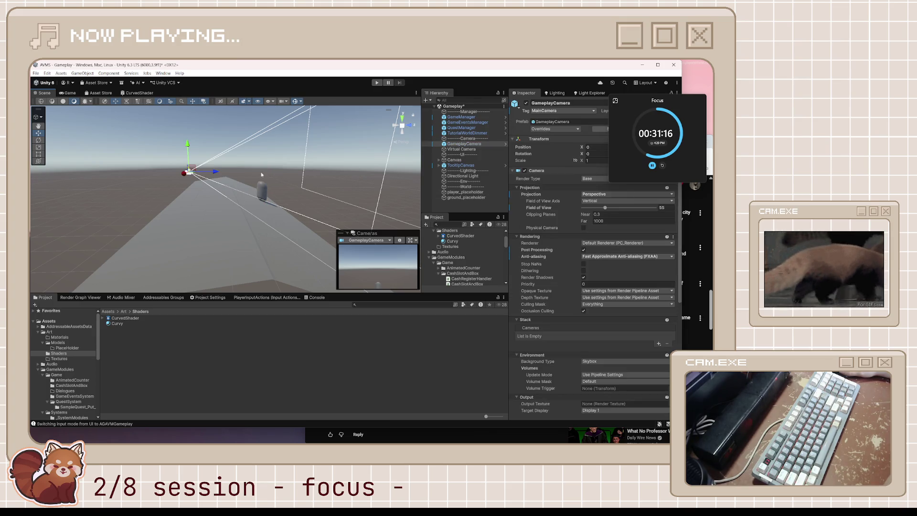
click(472, 148)
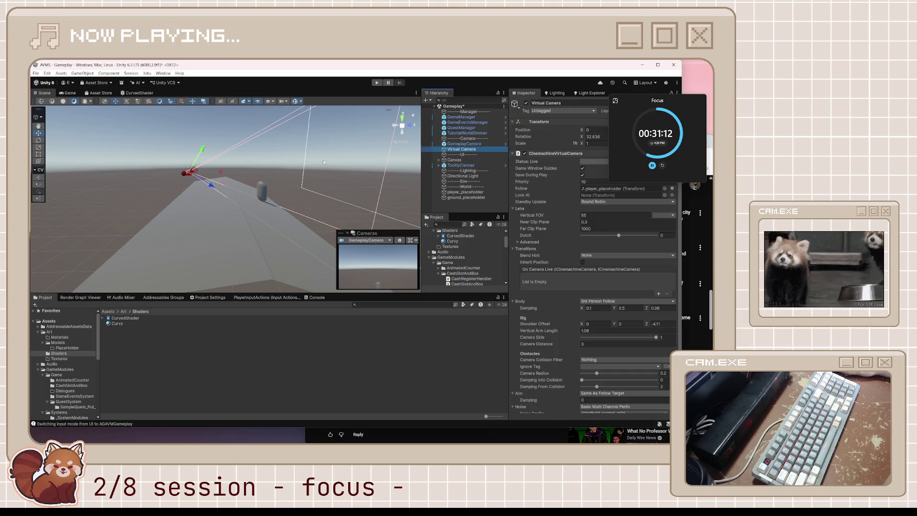
key(e)
mouse_move(216, 155)
mouse_down()
mouse_move(227, 179)
mouse_move(215, 164)
mouse_move(217, 183)
mouse_move(153, 147)
mouse_up()
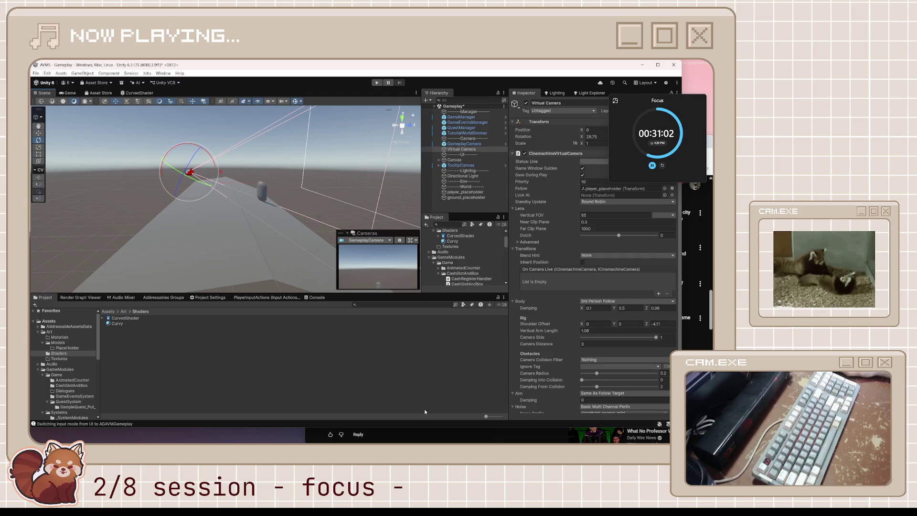
click(444, 440)
scroll(485, 346, down, 2)
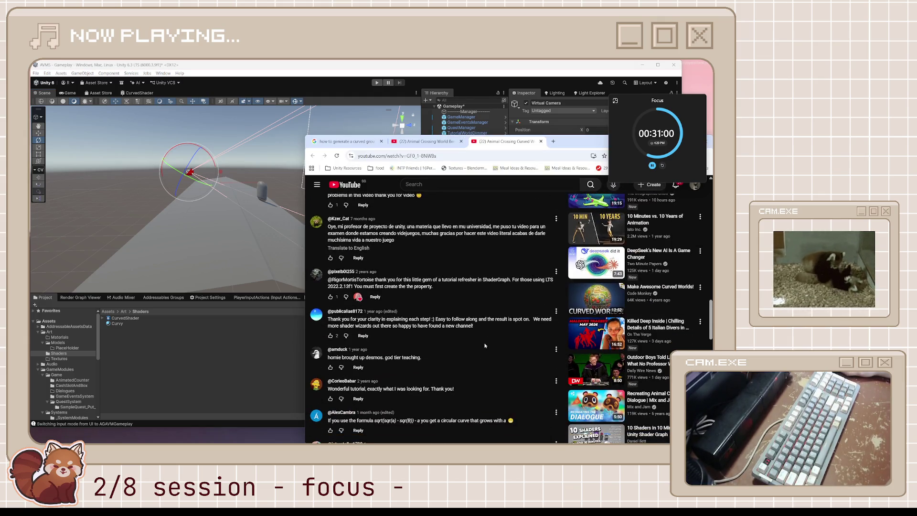
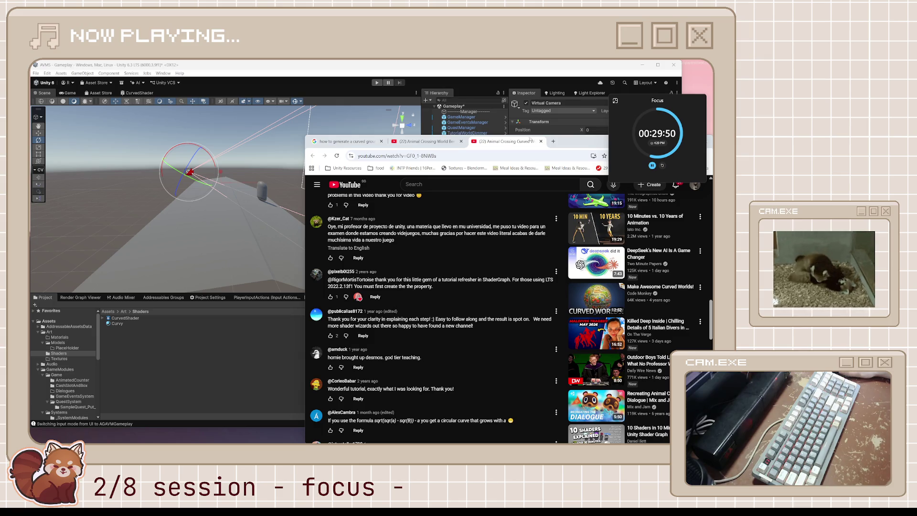
Scroll back through the curved-world tutorial's description timestamps, then return to the Unity editor.
scroll(409, 257, up, 5)
scroll(410, 270, up, 3)
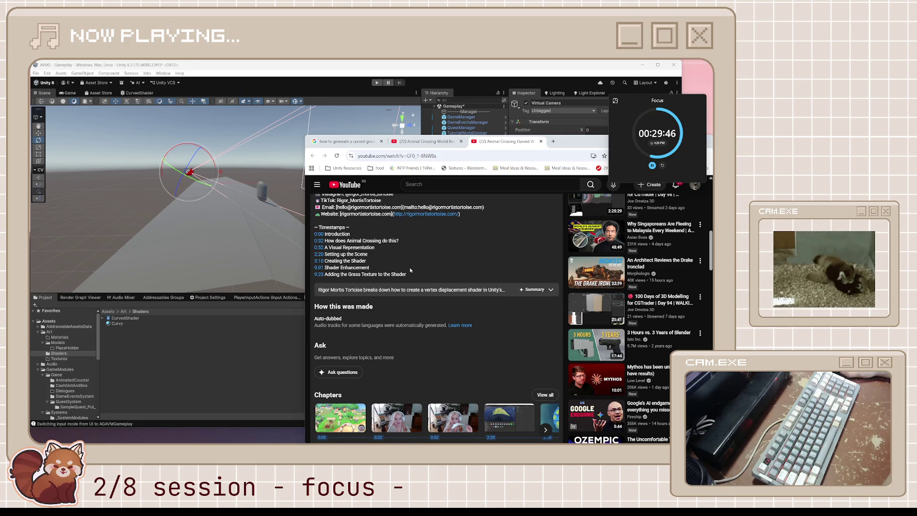
scroll(410, 271, up, 2)
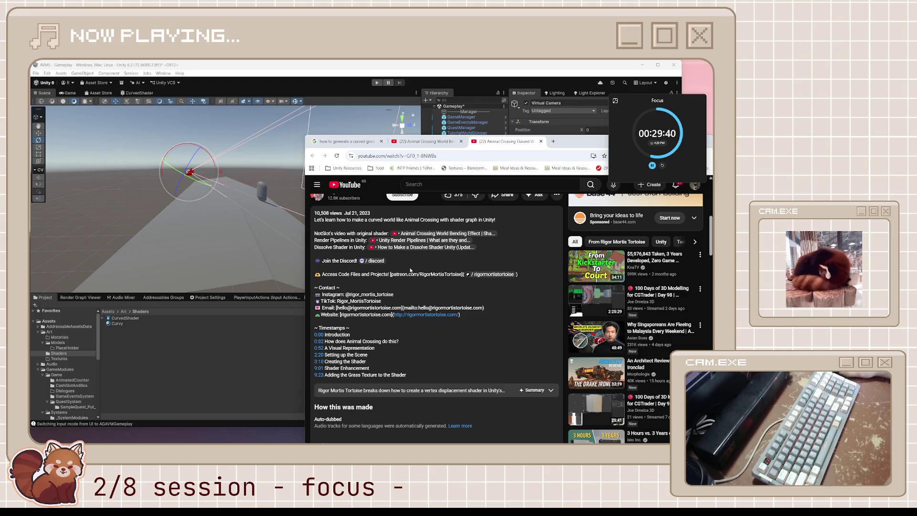
scroll(410, 270, down, 2)
scroll(411, 270, down, 2)
key(alt+Tab)
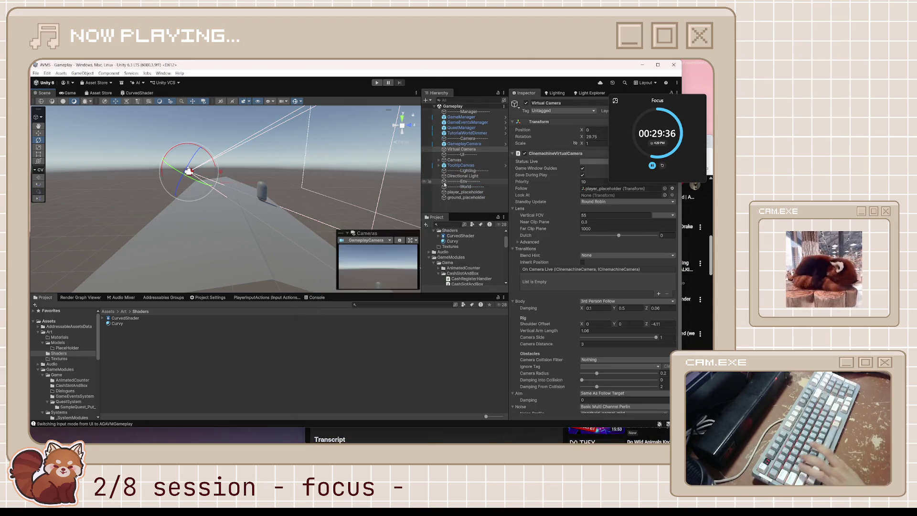
Save the Gameplay scene and collapse the Systems and Game folders in the Project tree.
key(ctrl+s)
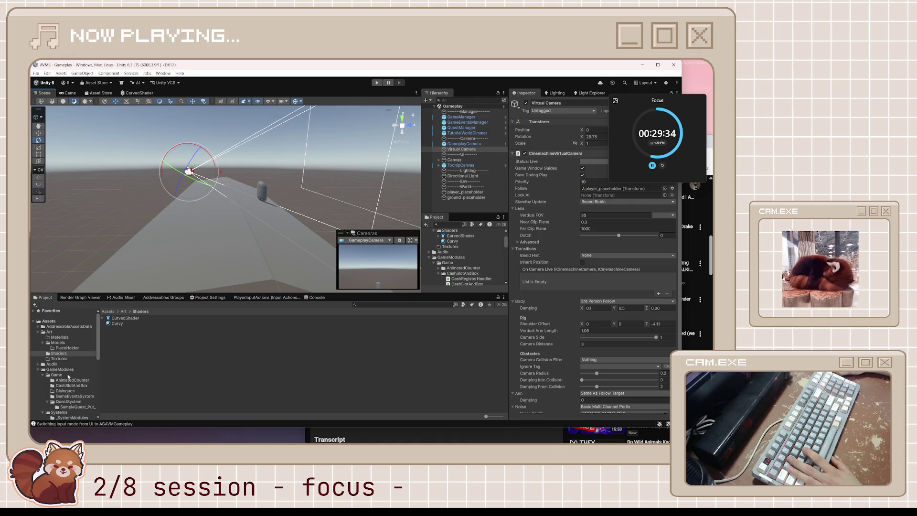
scroll(69, 387, down, 3)
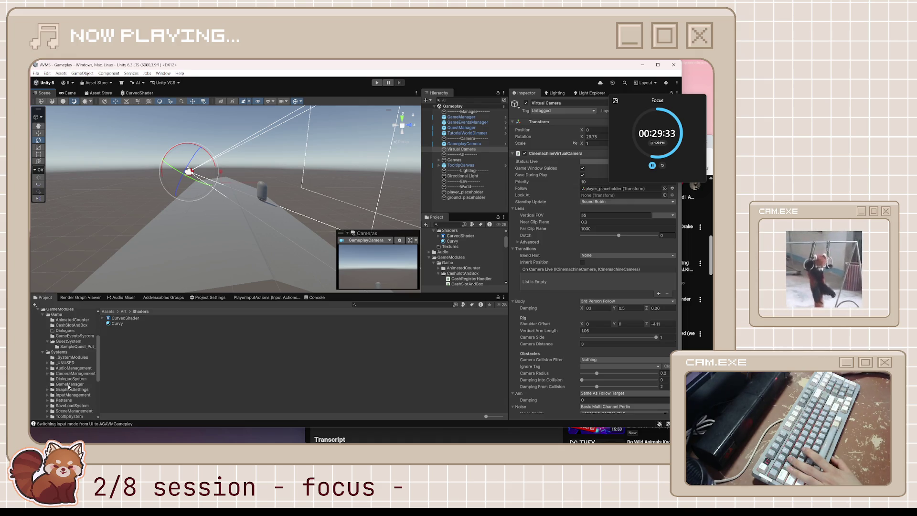
click(42, 352)
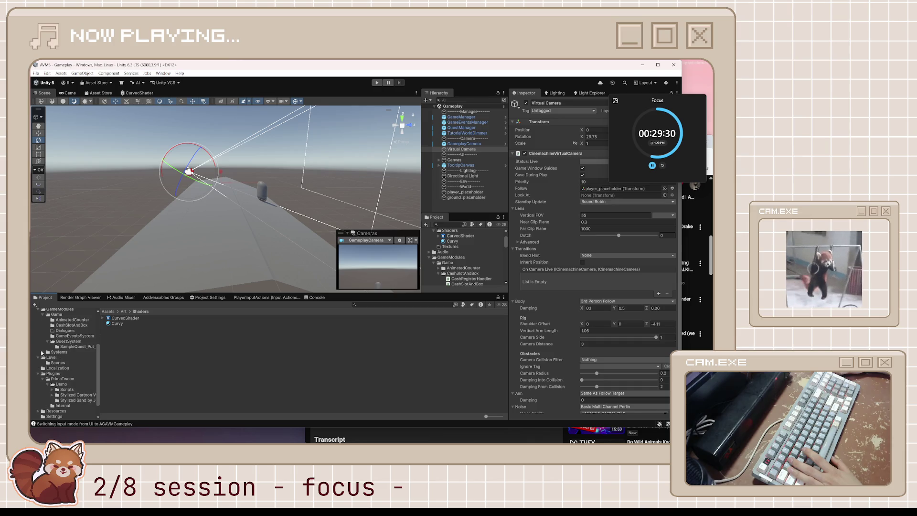
click(42, 315)
click(60, 324)
right_click(60, 325)
click(154, 360)
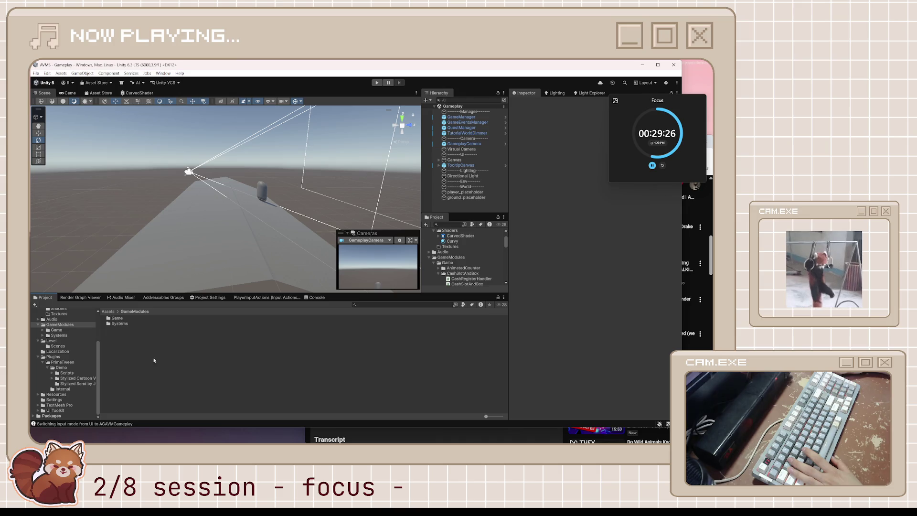
Create a MonoBehaviour script named Player in the GameModules/Game folder.
click(43, 330)
click(58, 330)
right_click(57, 330)
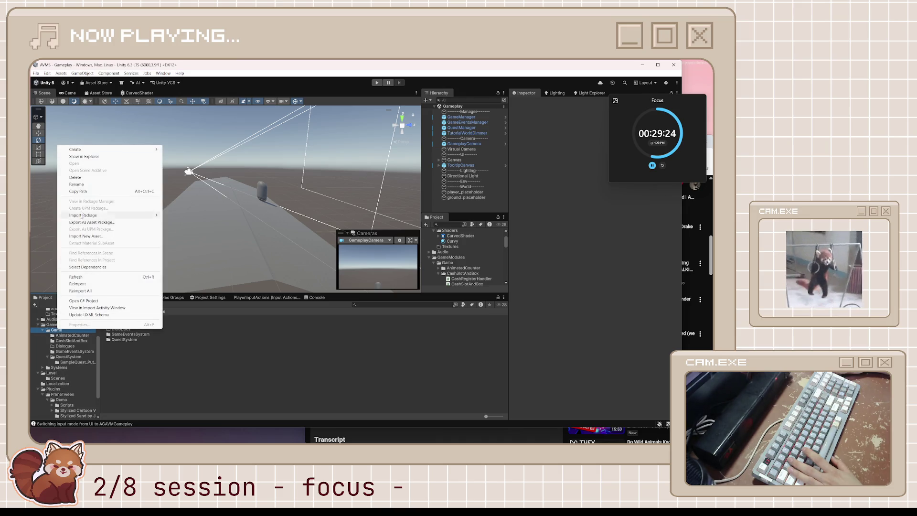
mouse_move(106, 151)
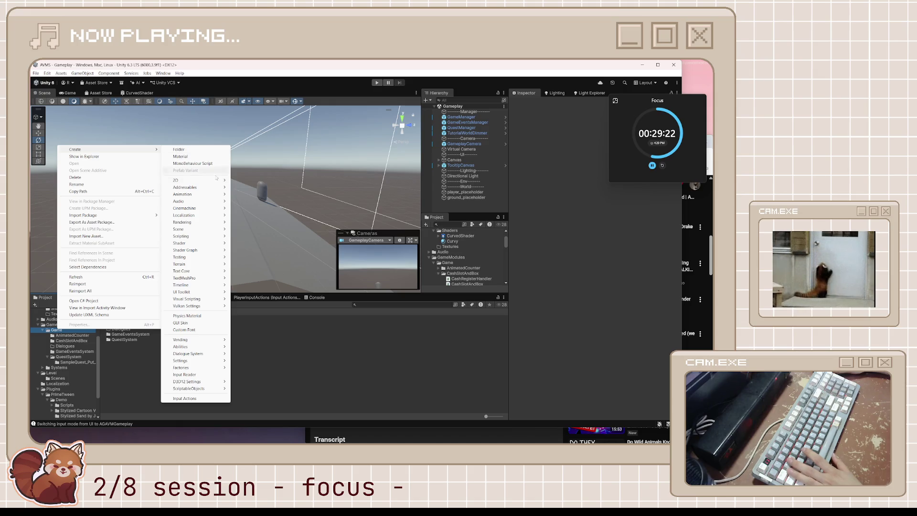
mouse_move(209, 210)
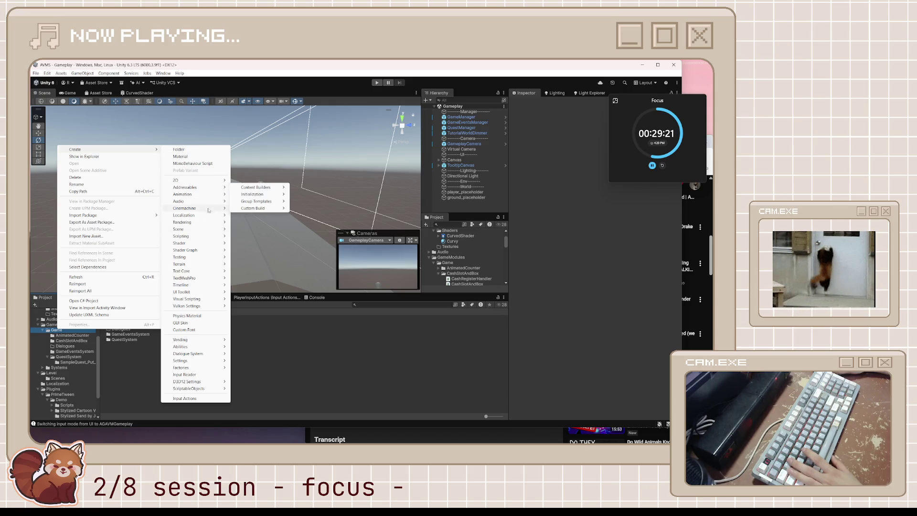
click(205, 163)
text(Player)
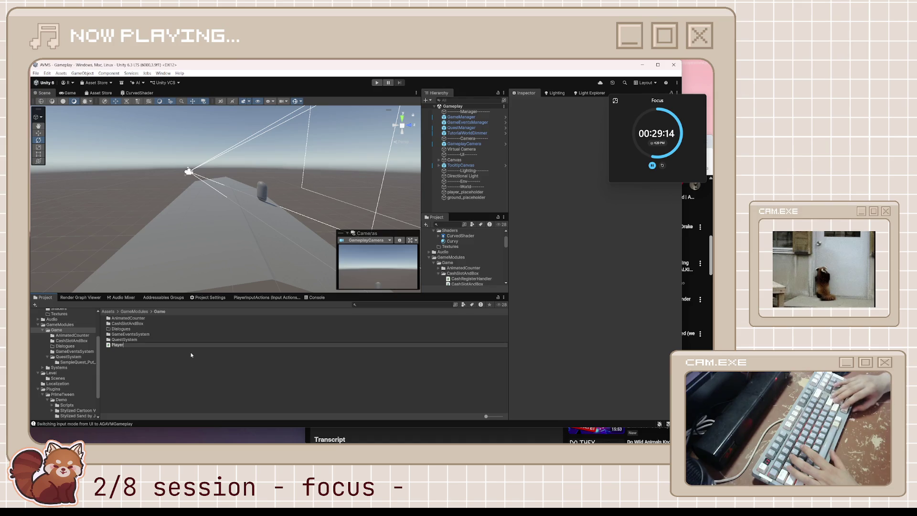
key(Return)
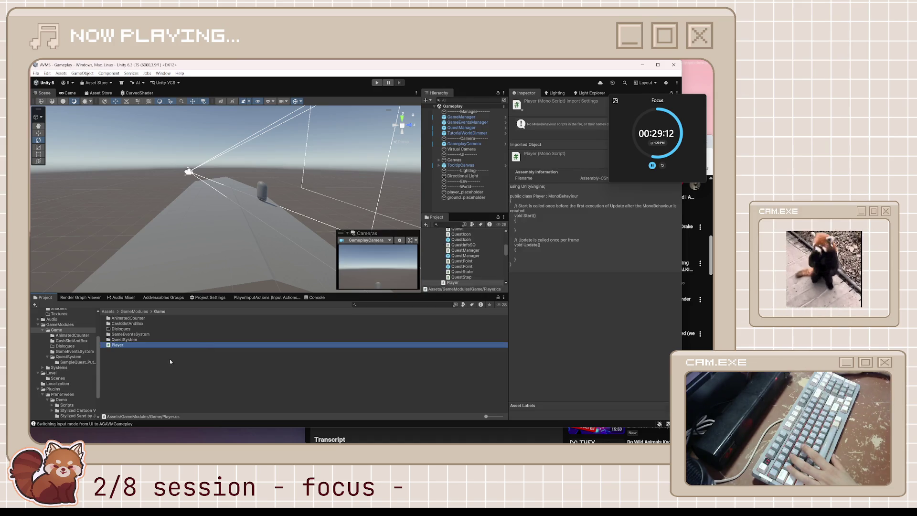
key(alt+Tab)
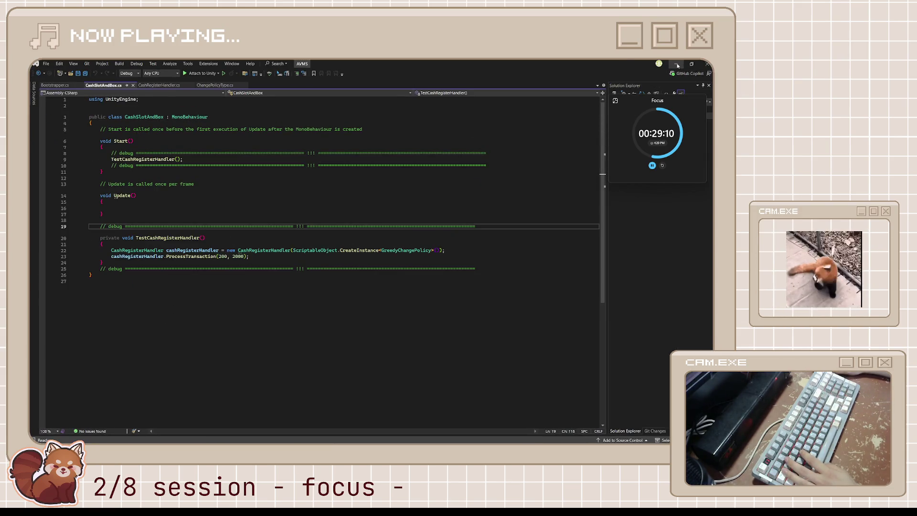
key(alt+Tab)
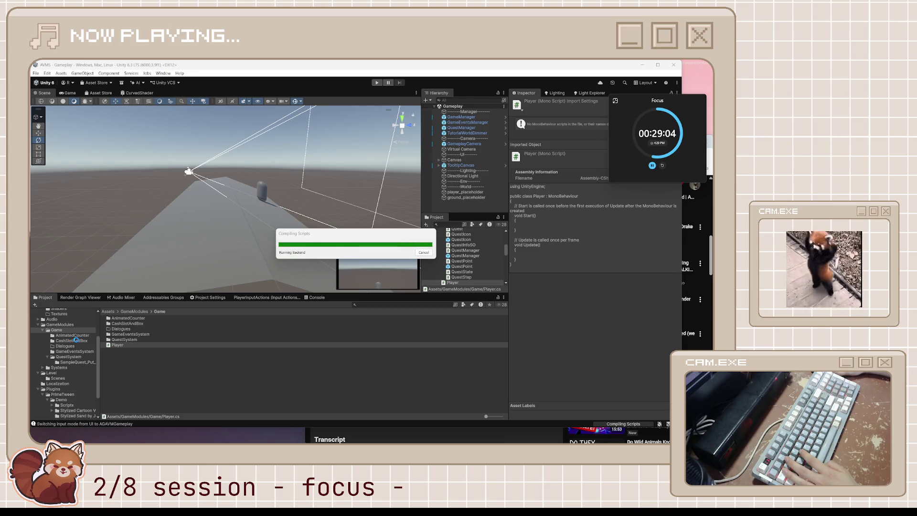
right_click(117, 345)
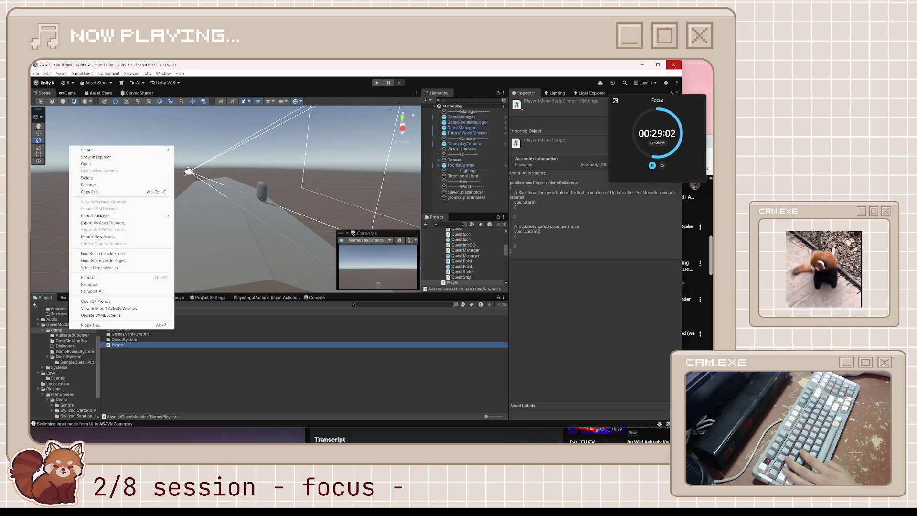
Create a Player folder inside Game and move the Player script into it.
mouse_move(95, 150)
click(190, 151)
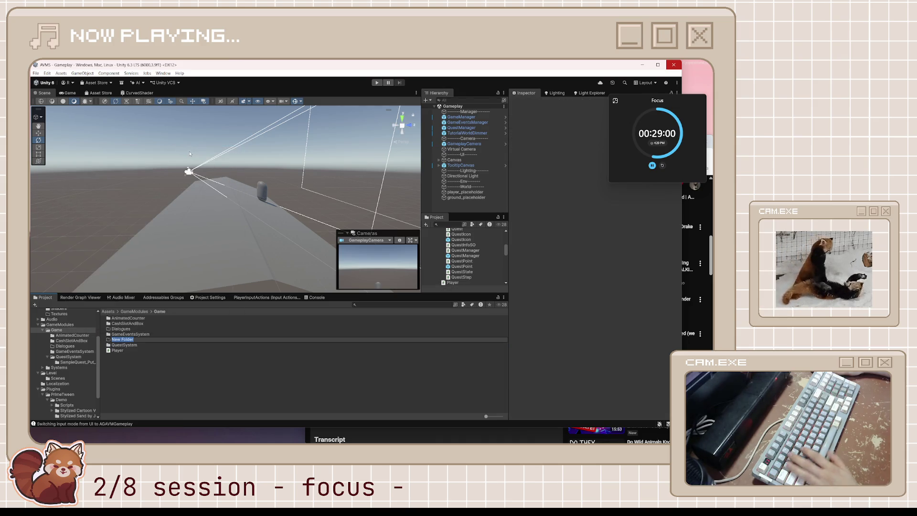
text(Player)
key(Return)
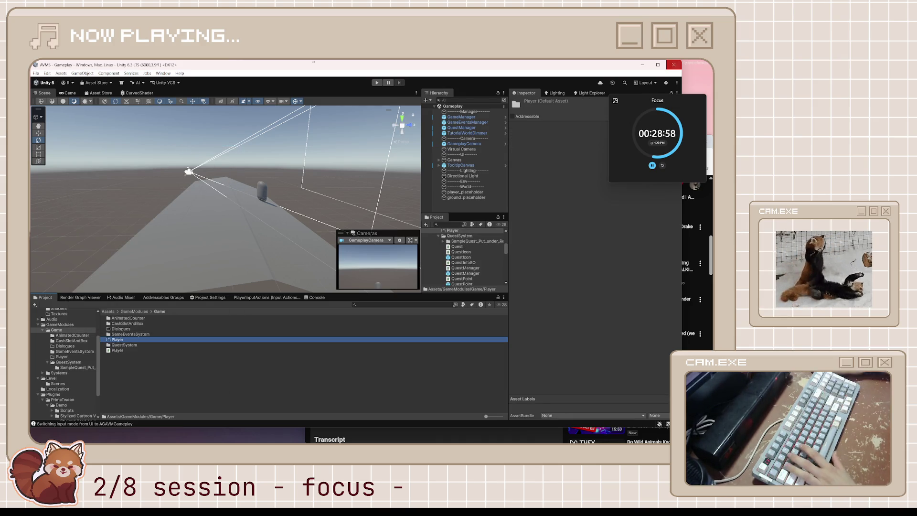
click(119, 350)
click(133, 367)
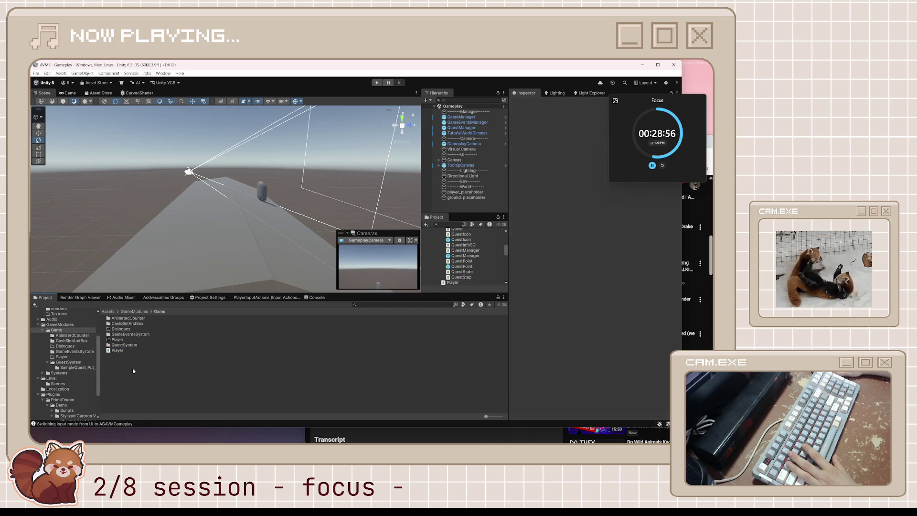
drag(119, 351, 121, 340)
Save the player_placeholder scene object as a prefab in the Player folder.
key(alt+Tab)
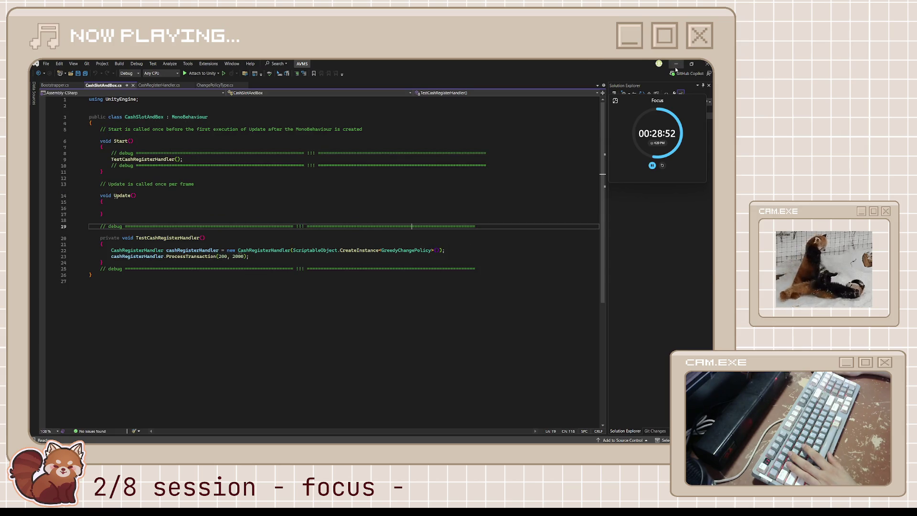
click(675, 65)
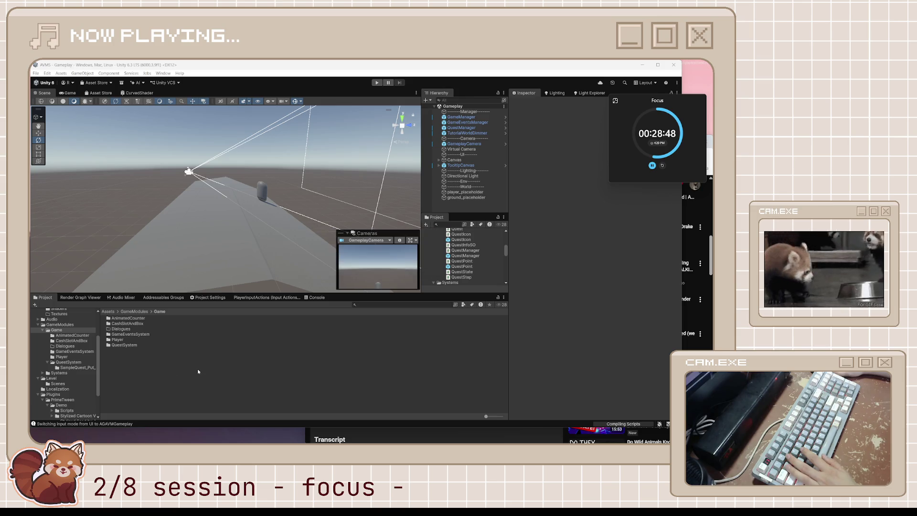
double_click(124, 340)
right_click(142, 344)
mouse_move(215, 163)
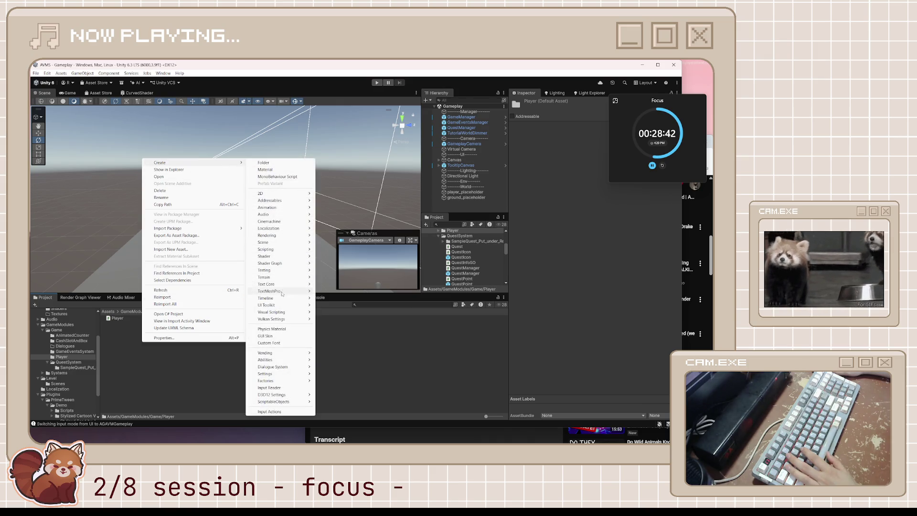
mouse_move(274, 367)
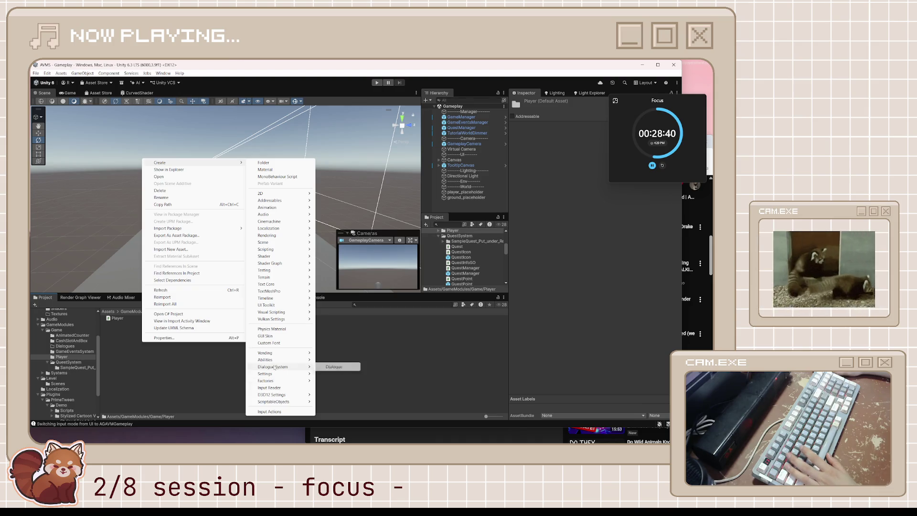
click(399, 360)
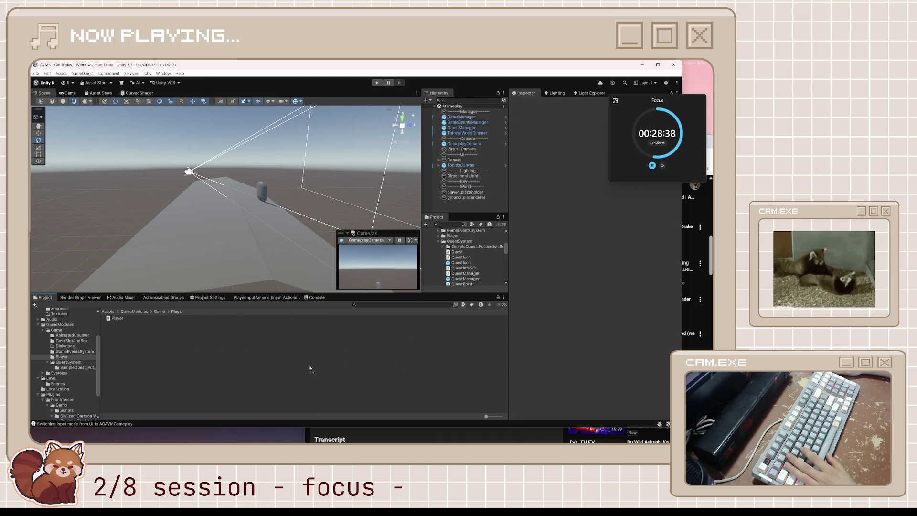
drag(382, 308, 348, 350)
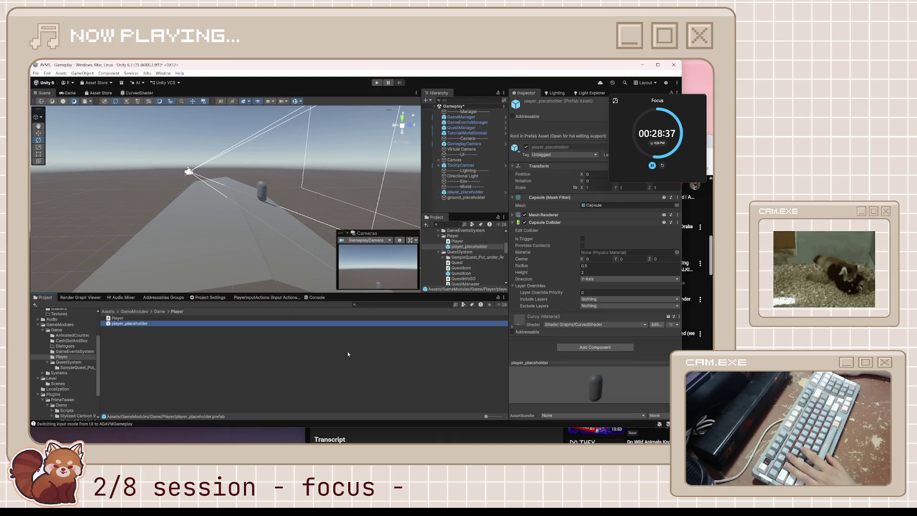
click(147, 326)
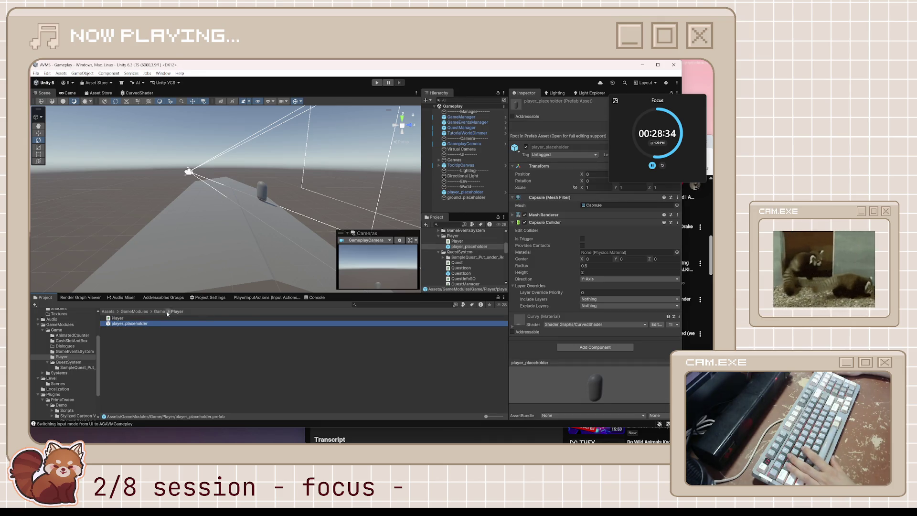
Attach the Player script to the player_placeholder prefab.
drag(112, 319, 561, 328)
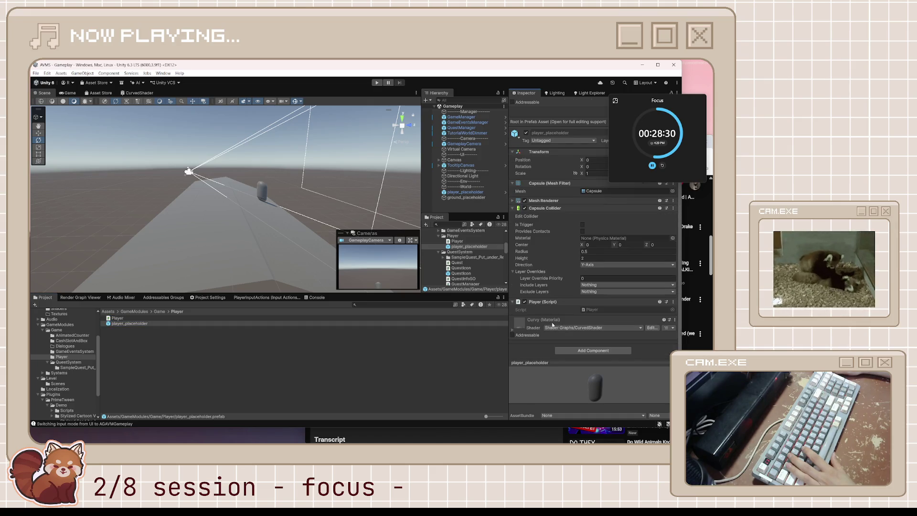
click(420, 348)
click(117, 318)
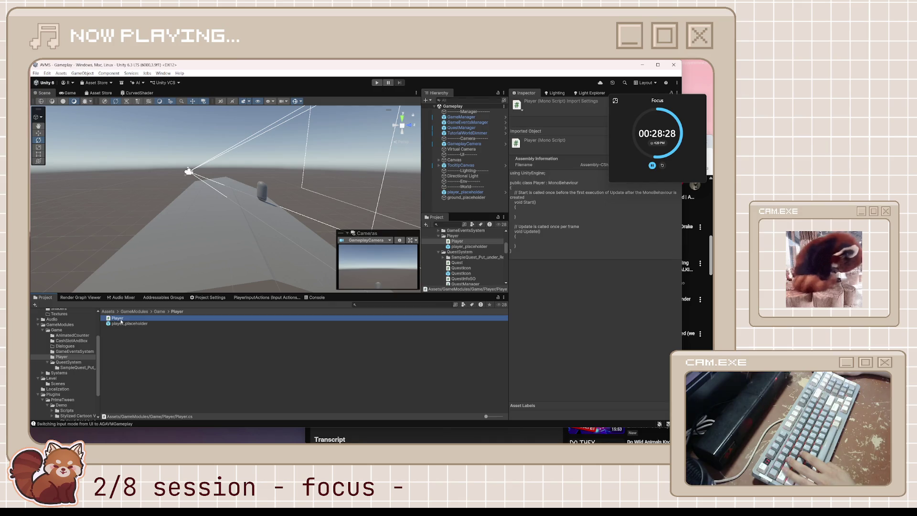
click(219, 361)
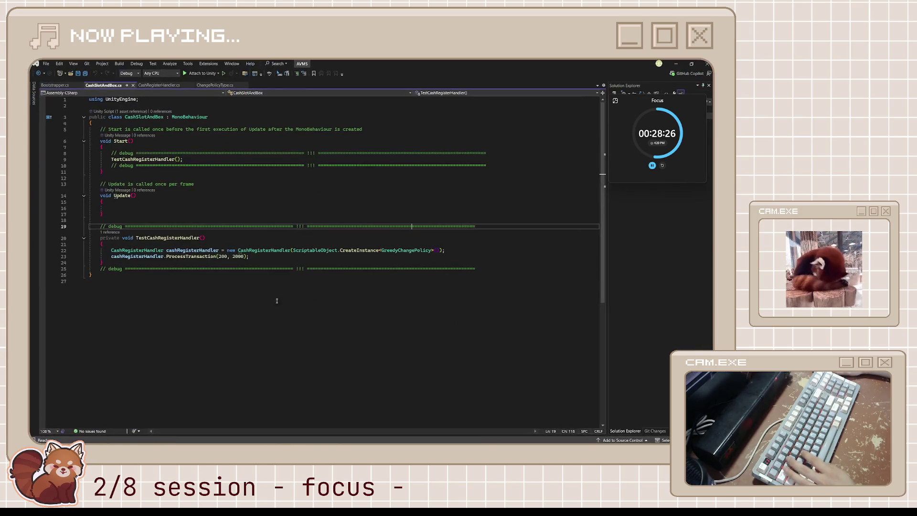
Inspect the ground plane from a low angle, then open Player.cs in Visual Studio.
key(alt+Tab)
click(282, 248)
scroll(281, 246, down, 8)
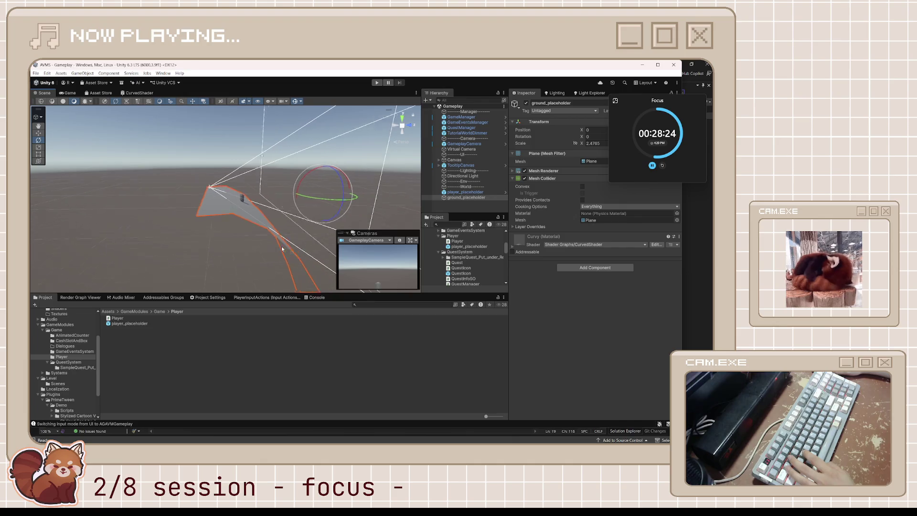
mouse_move(312, 236)
mouse_down()
mouse_move(271, 269)
mouse_move(292, 247)
mouse_move(331, 231)
mouse_up()
key(Left)
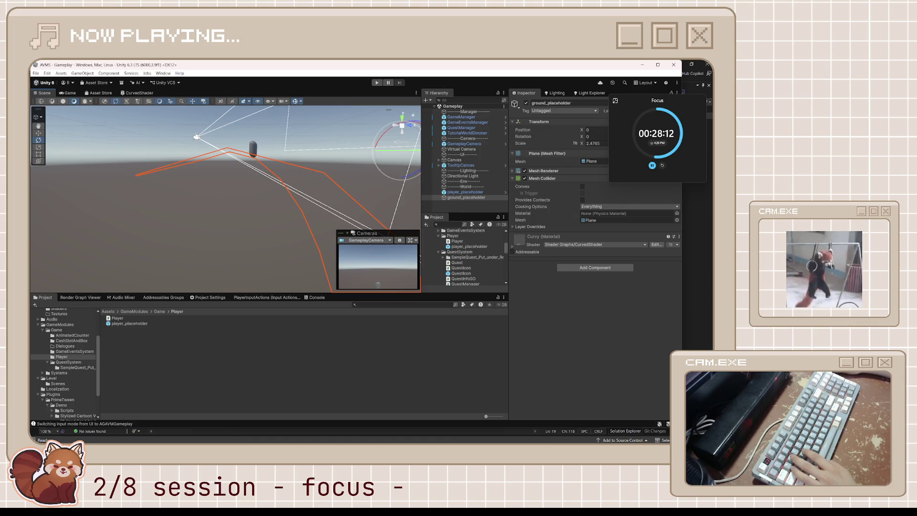
drag(363, 224, 385, 207)
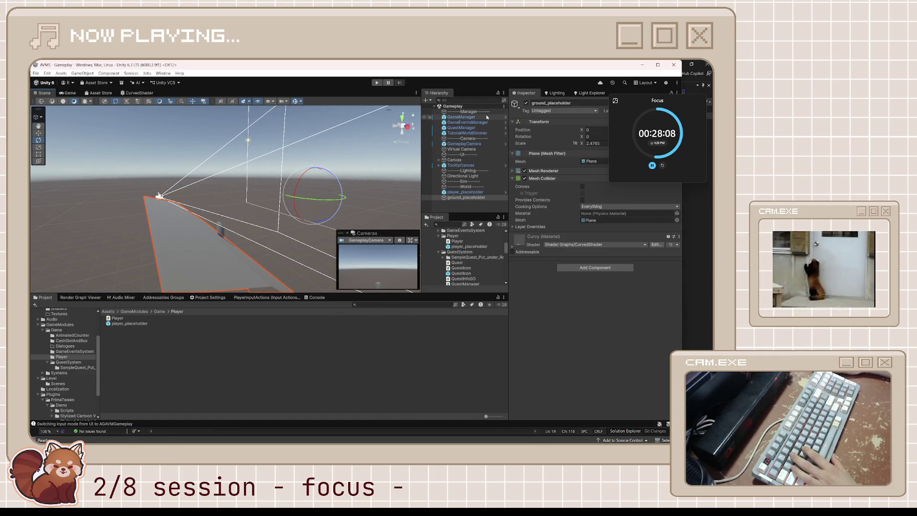
click(475, 191)
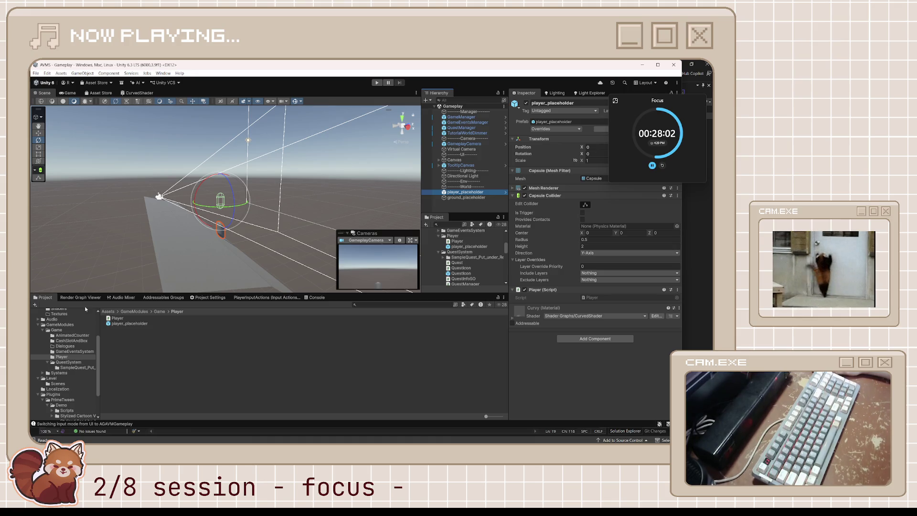
double_click(117, 318)
click(156, 159)
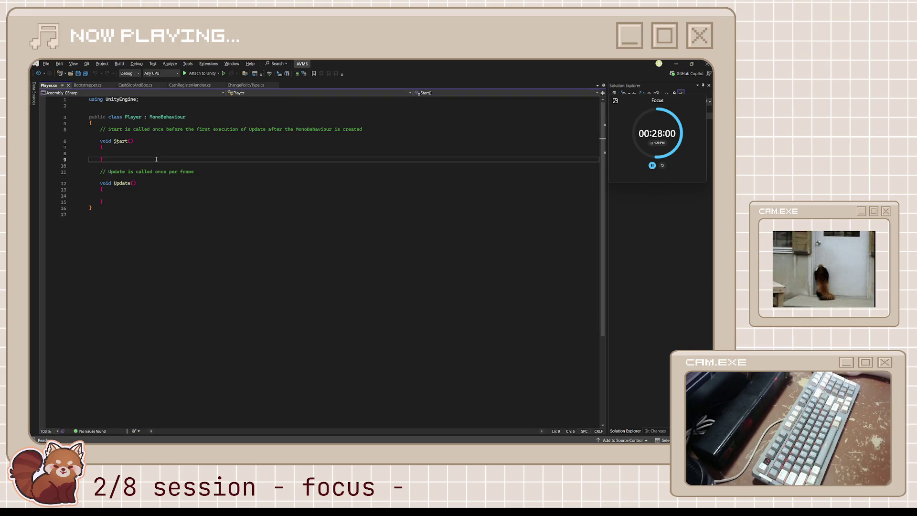
Select the default comment above Start in Player.cs and put the cursor inside Update.
drag(91, 124, 160, 133)
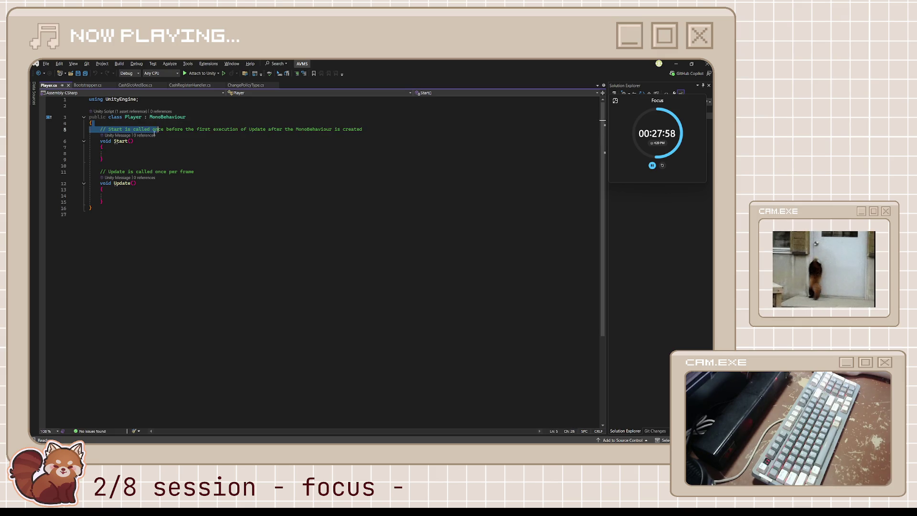
click(420, 136)
drag(416, 130, 71, 131)
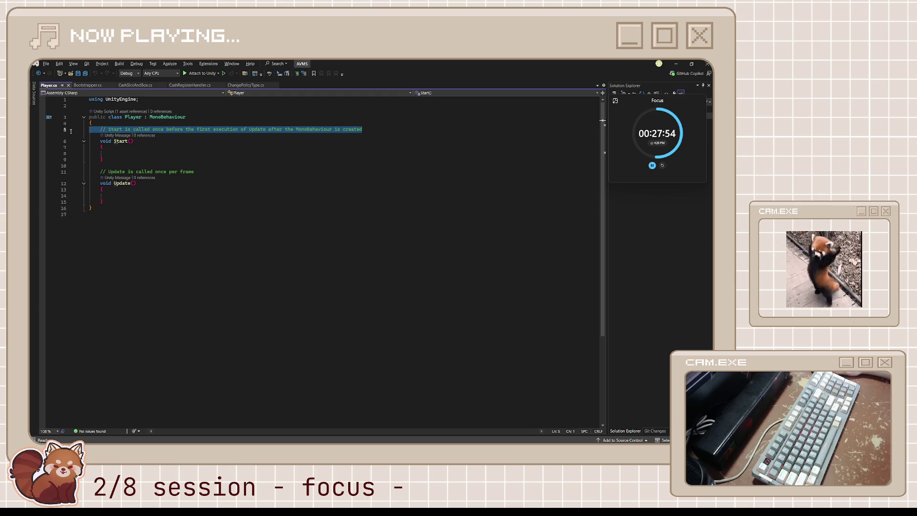
click(126, 196)
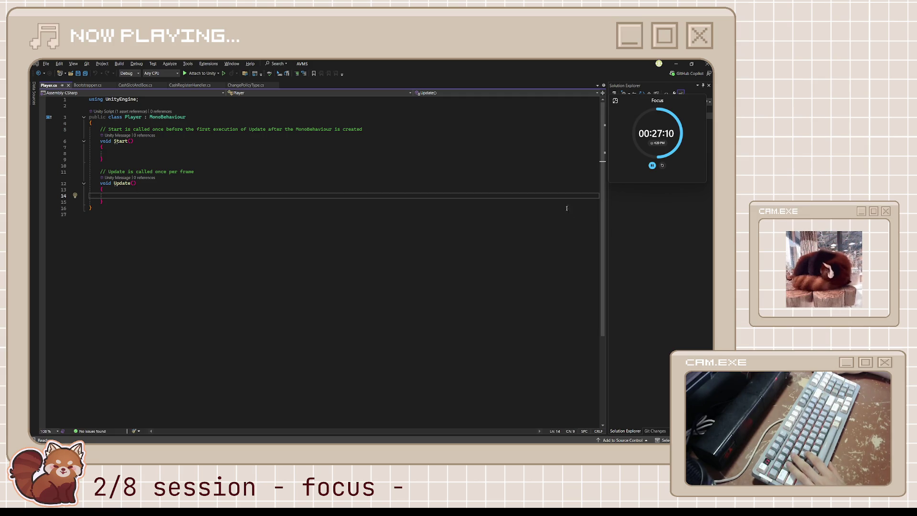
Add a [SerializeField] private float moveSpeed field at the top of the Player class.
key(Up)
key(Up)
key(Up)
key(Down)
key(Down)
key(Down)
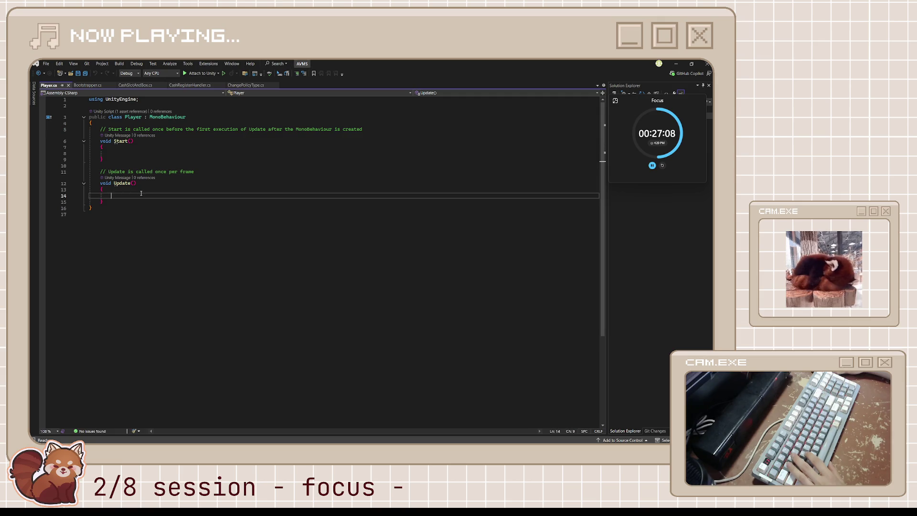
click(204, 175)
click(211, 125)
key(Return)
key(Return)
key(Up)
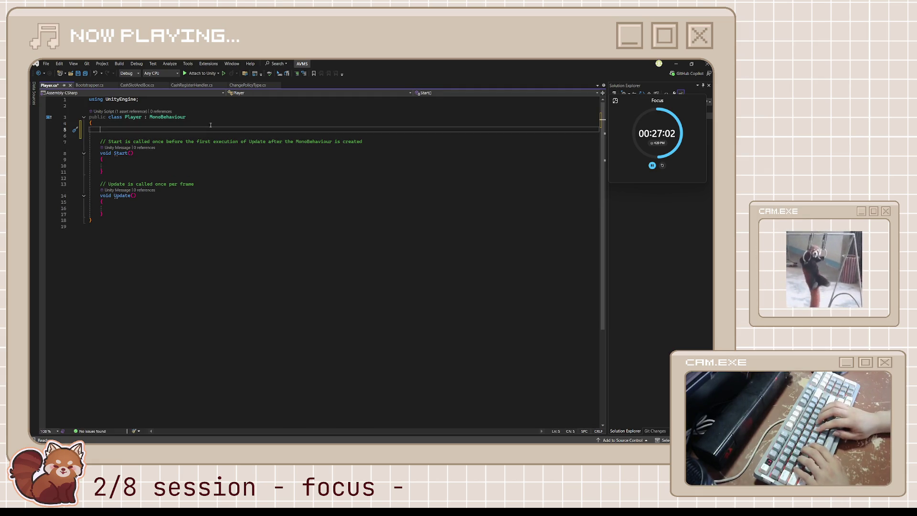
text([Seri)
key(Tab)
text(])
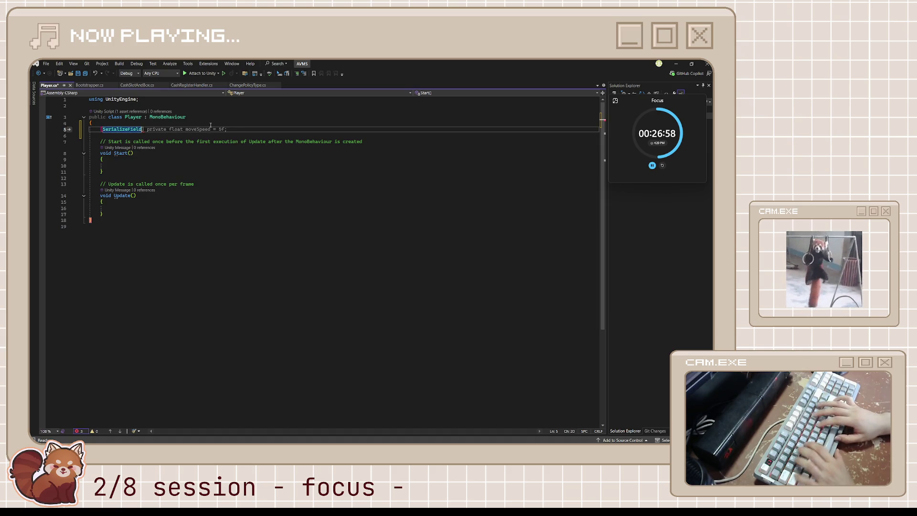
key(Tab)
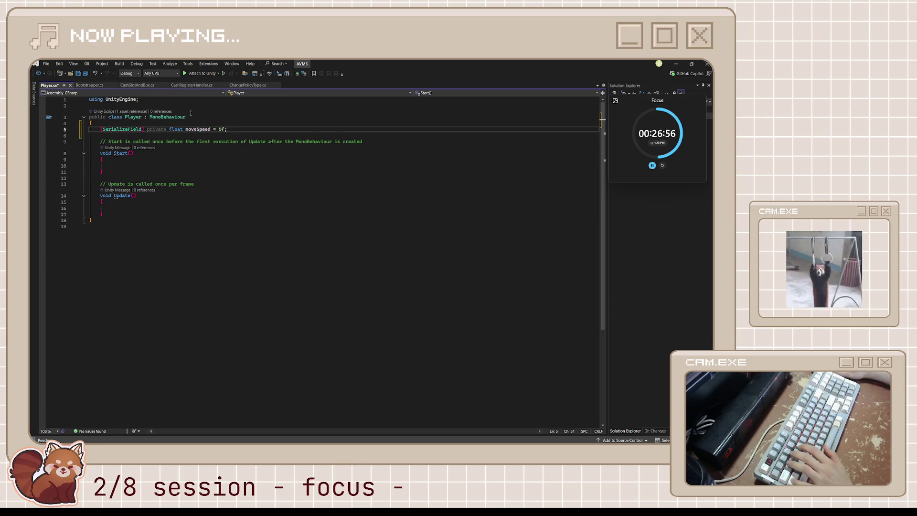
Make Update call transform.Translate(Vector3.right * moveSpeed * Time.deltaTime) and save.
click(155, 210)
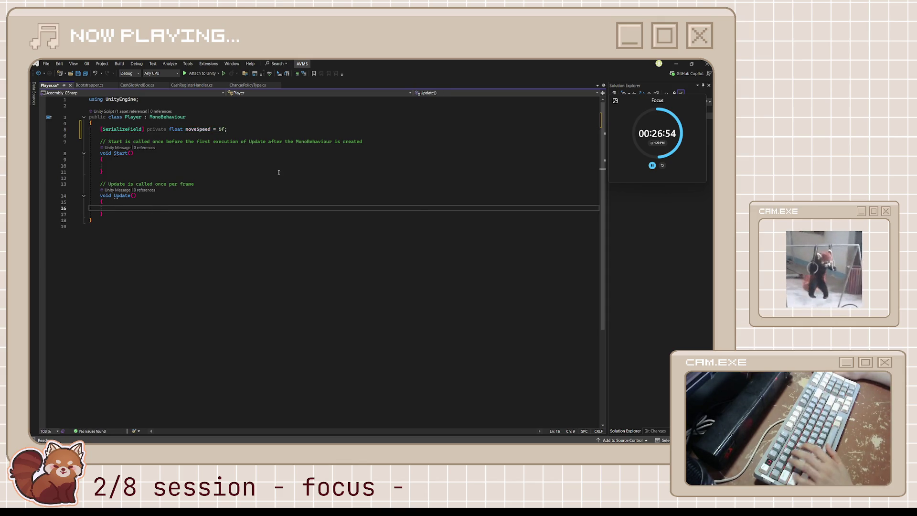
text(tran)
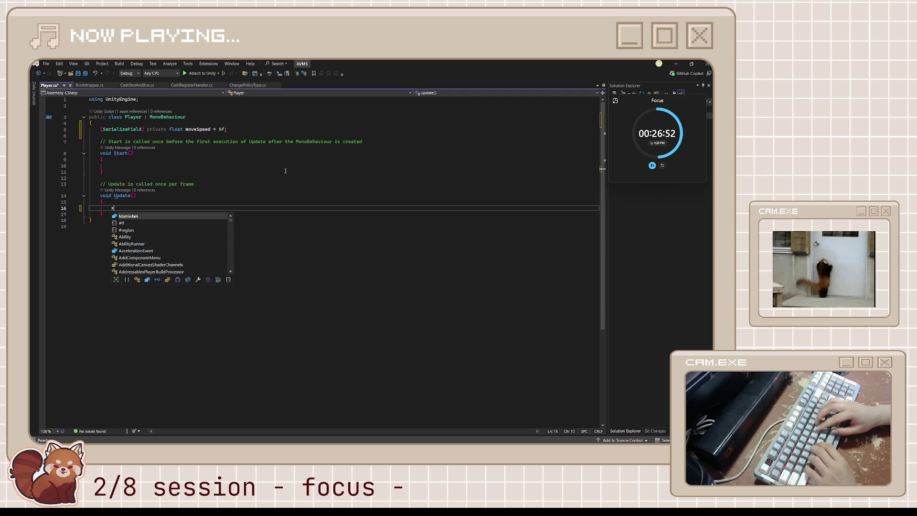
text(sform.)
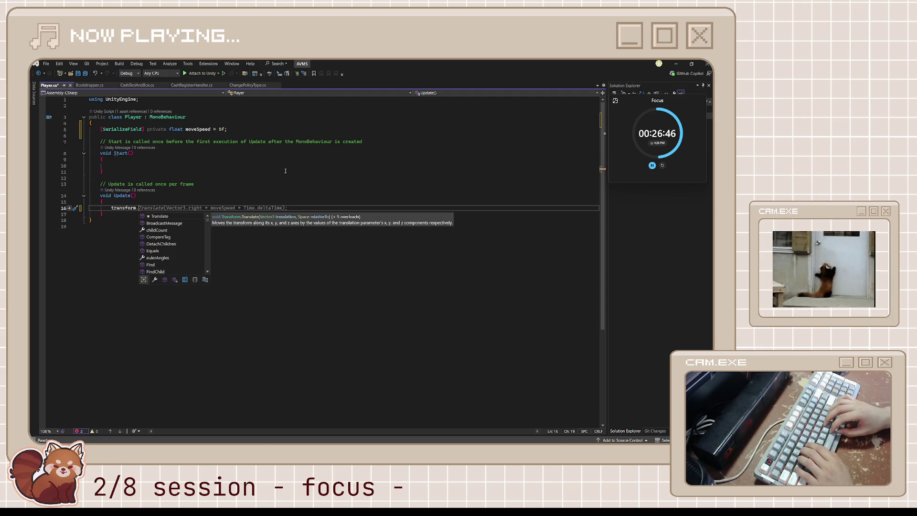
key(Tab)
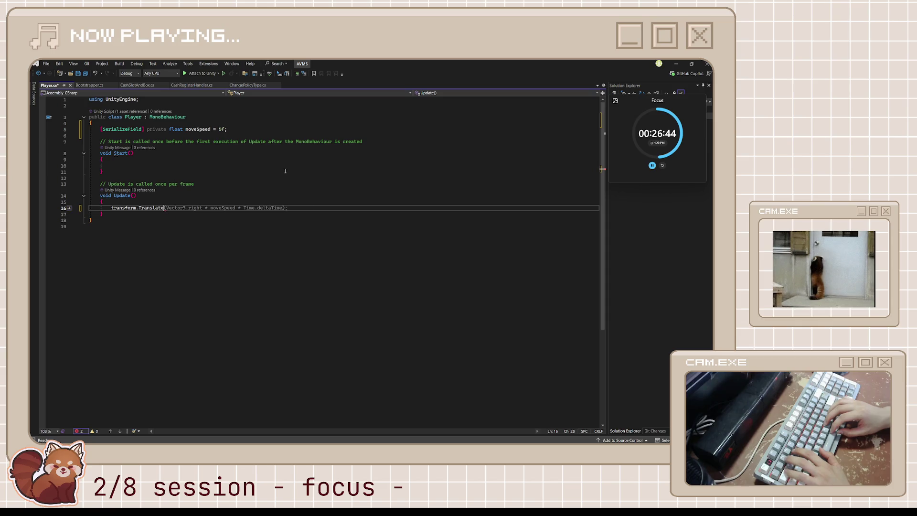
key(Tab)
key(Up)
key(Up)
key(Up)
key(ctrl+s)
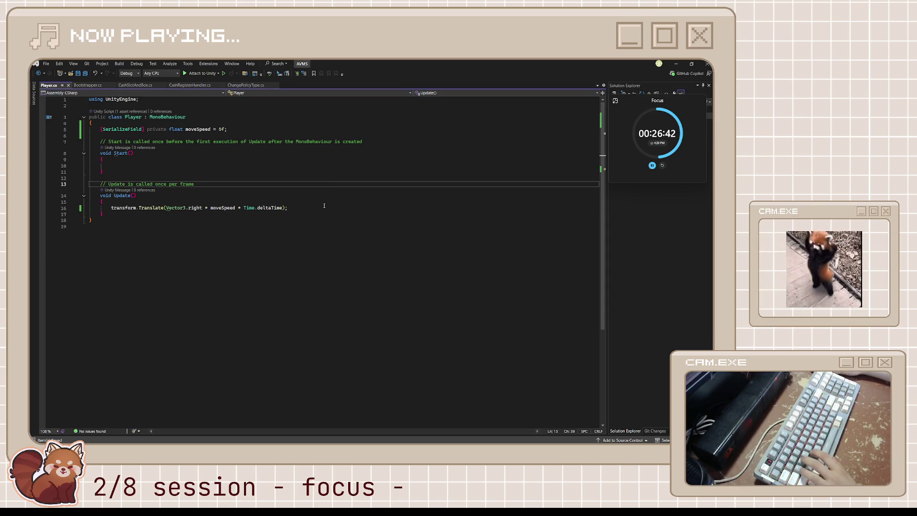
Change moveSpeed's default from 5 to 1f and return to Unity.
click(221, 129)
key(BackSpace)
text(1)
key(Down)
key(Down)
key(Down)
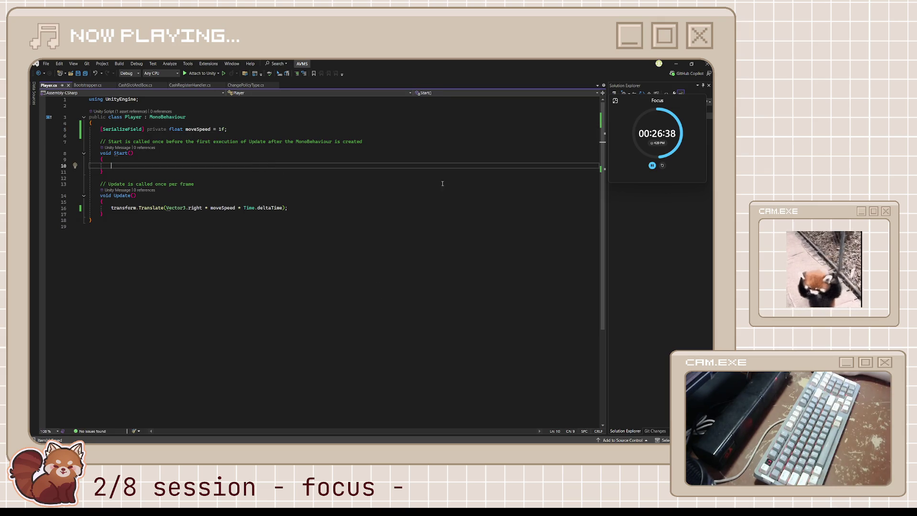
click(675, 63)
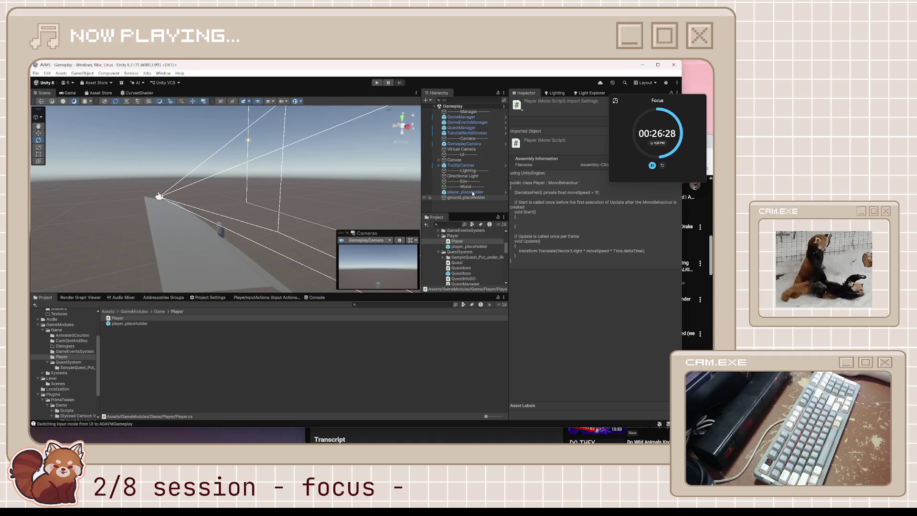
Select player_placeholder to show its Player component with Move Speed 1, orbiting the view.
click(473, 194)
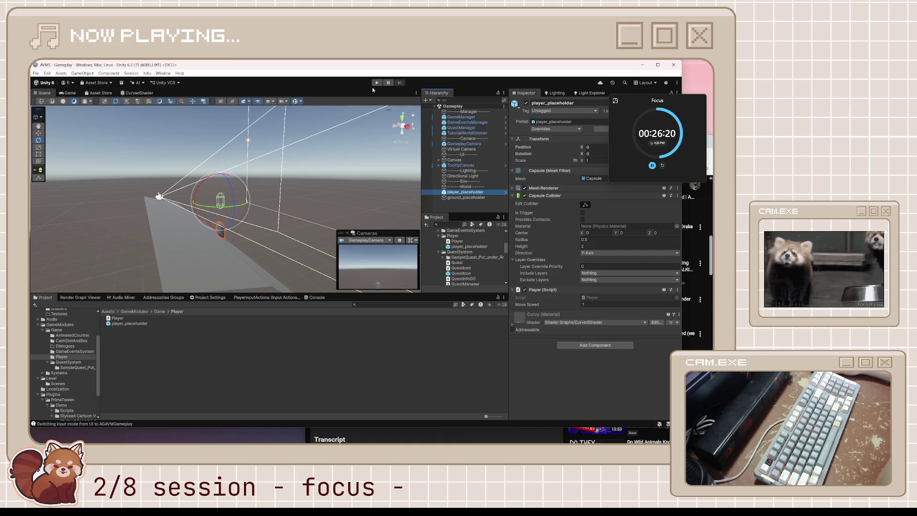
mouse_move(297, 204)
mouse_down()
mouse_move(321, 202)
mouse_move(244, 211)
mouse_up()
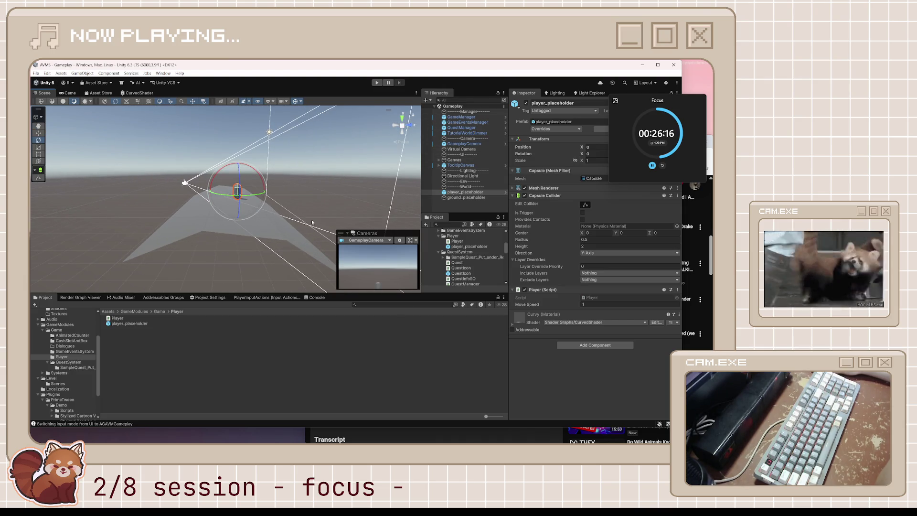
Stretch ground_placeholder to Z scale 12.6, save the scene, and enter Play mode.
click(280, 228)
scroll(359, 219, down, 3)
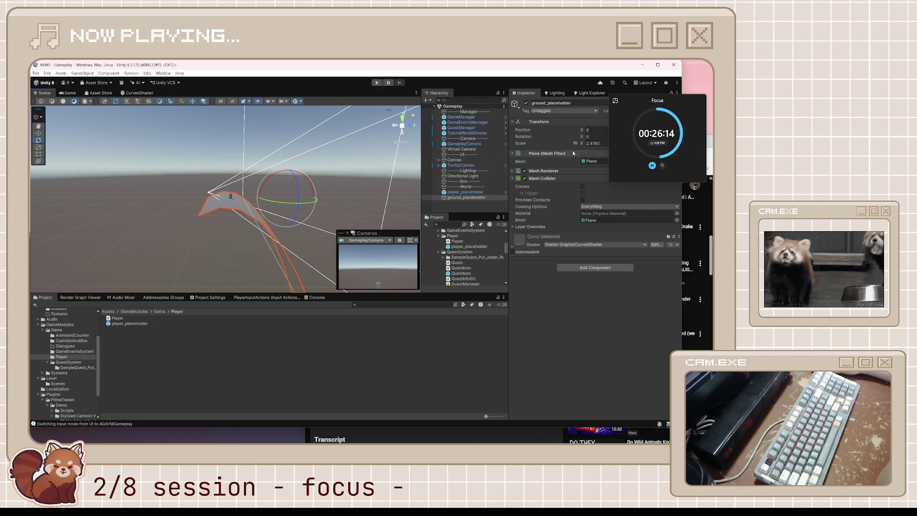
drag(635, 102, 637, 232)
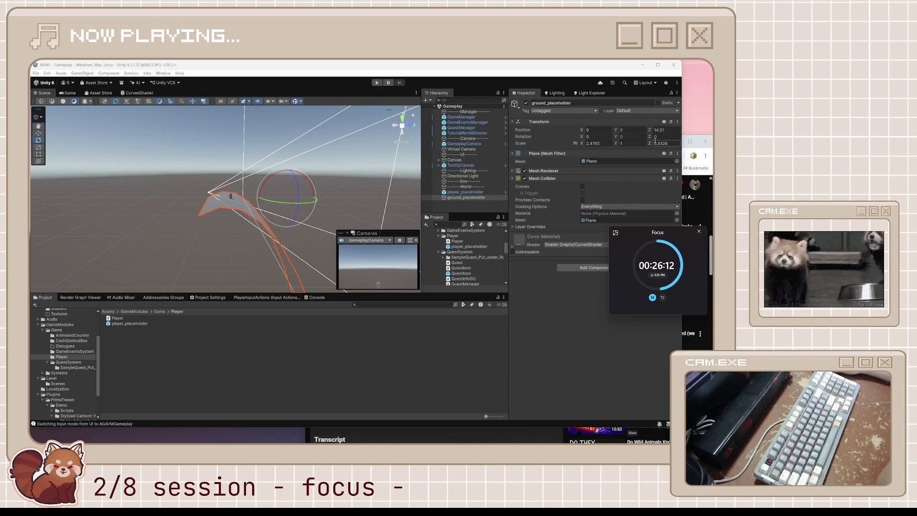
drag(649, 145, 771, 145)
key(ctrl+s)
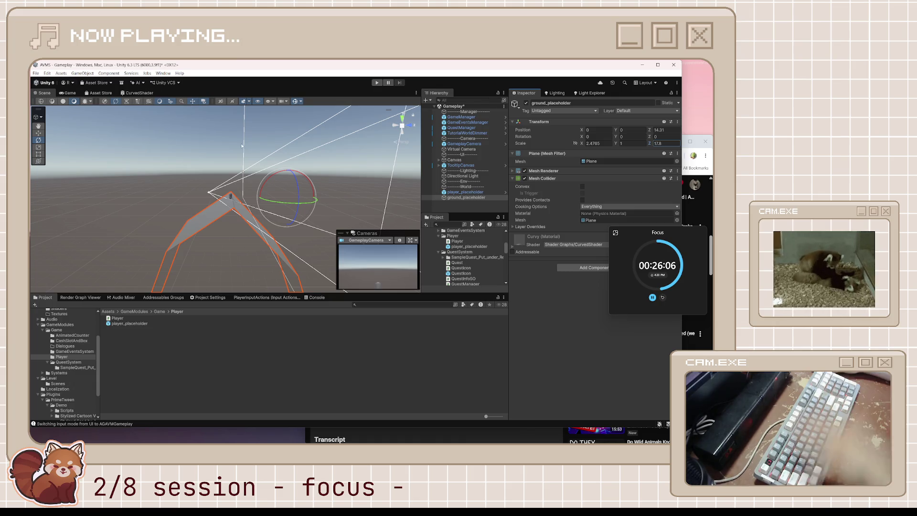
click(377, 83)
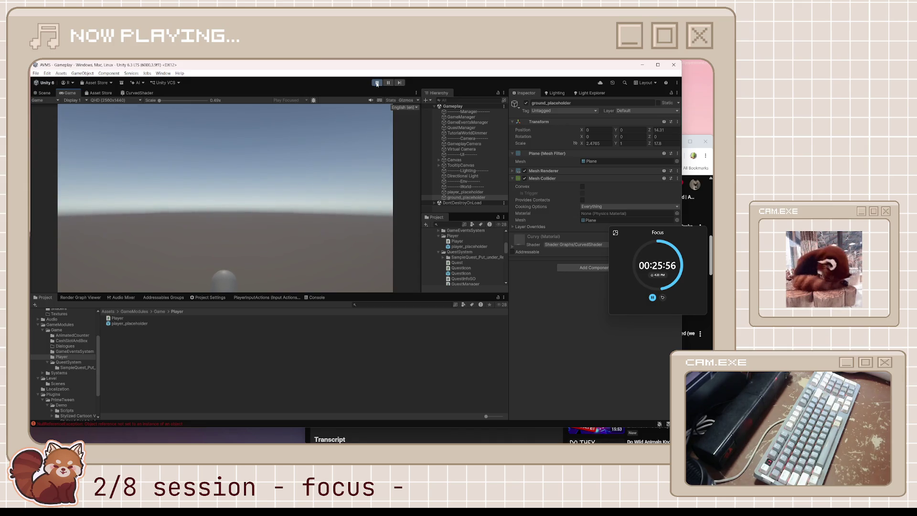
Stop Play mode and trace the Console's NullReferenceException errors to GameManager.cs.
click(376, 83)
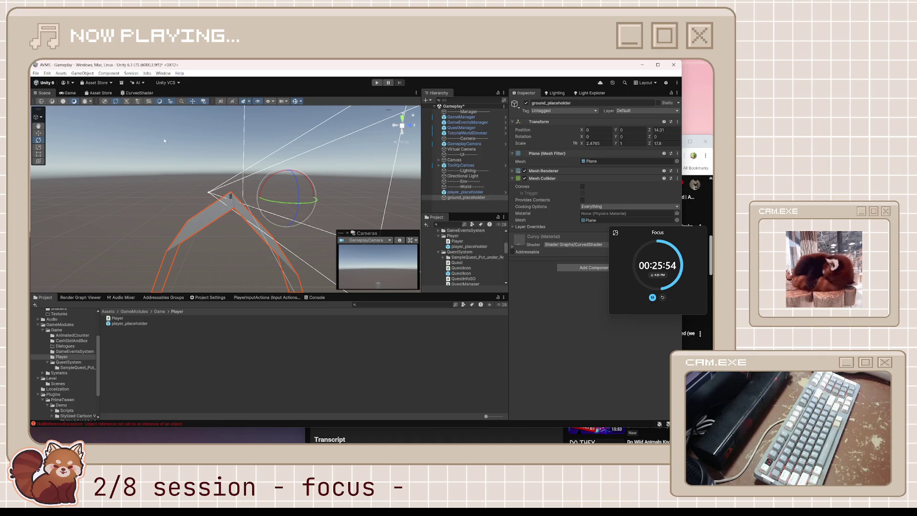
click(101, 425)
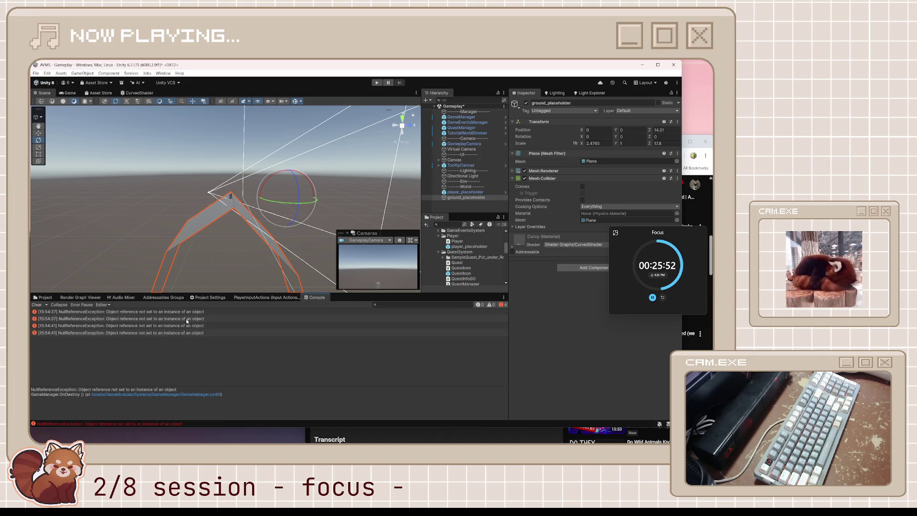
double_click(187, 319)
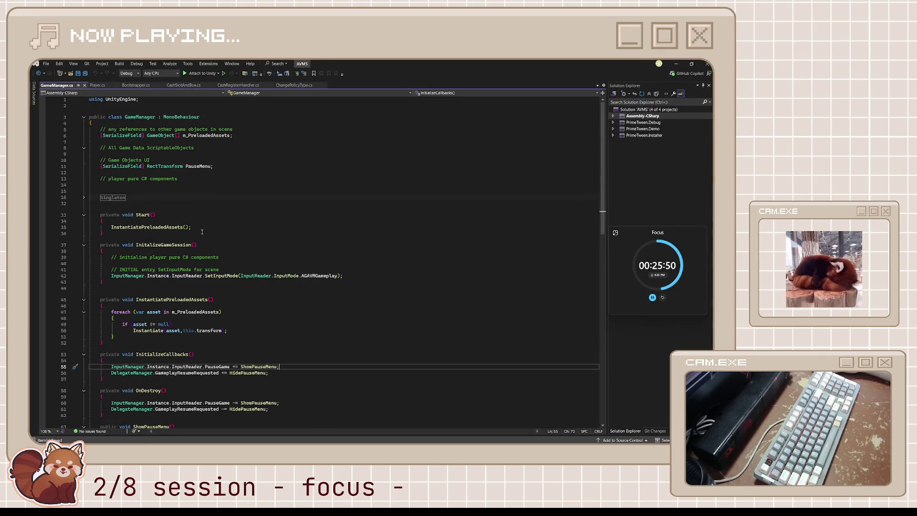
scroll(270, 323, down, 4)
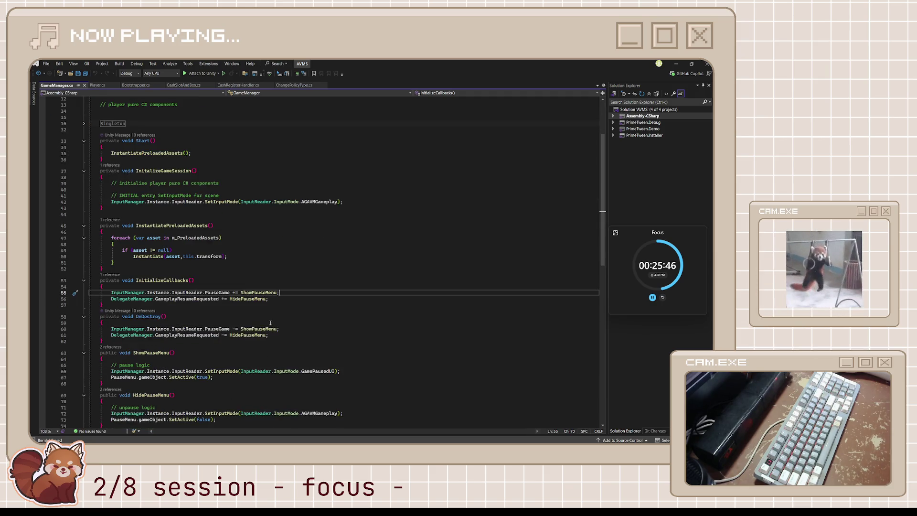
key(alt+Tab)
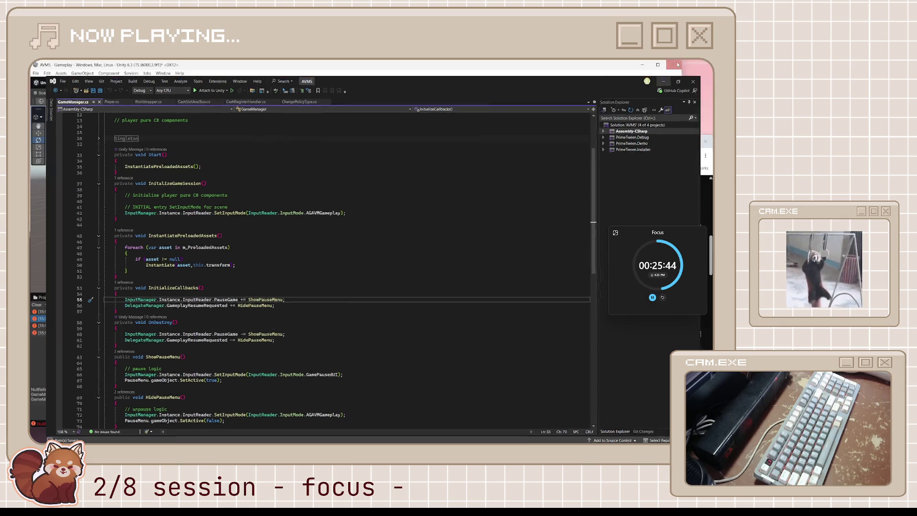
click(42, 298)
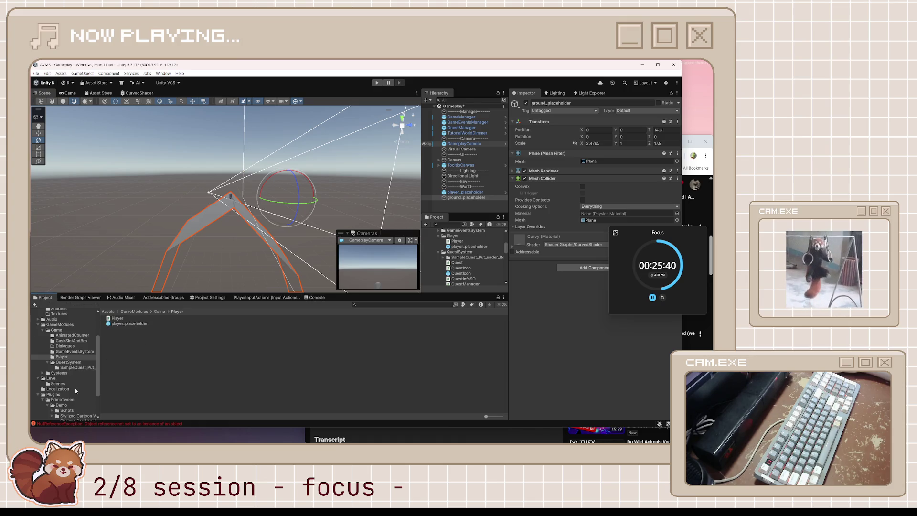
Save the Gameplay scene and open the Bootstrap scene from the Scenes folder.
scroll(68, 343, down, 3)
scroll(73, 395, up, 7)
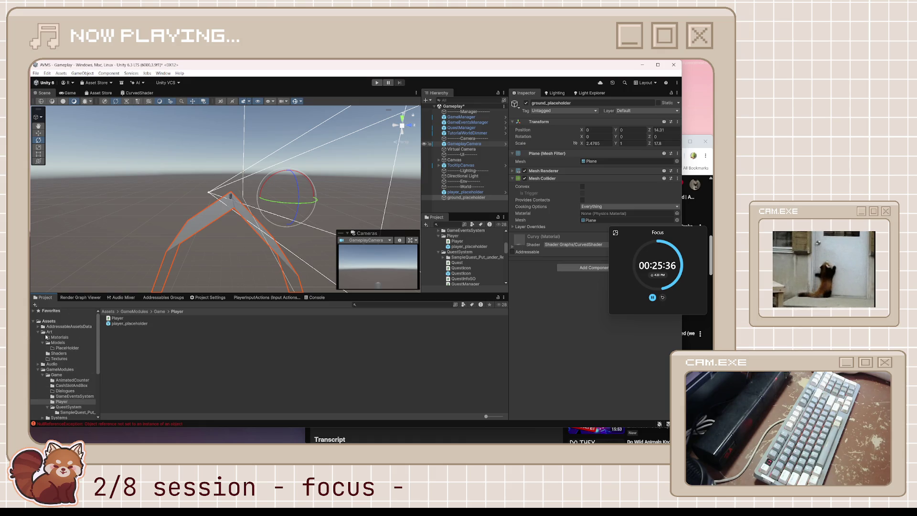
click(38, 332)
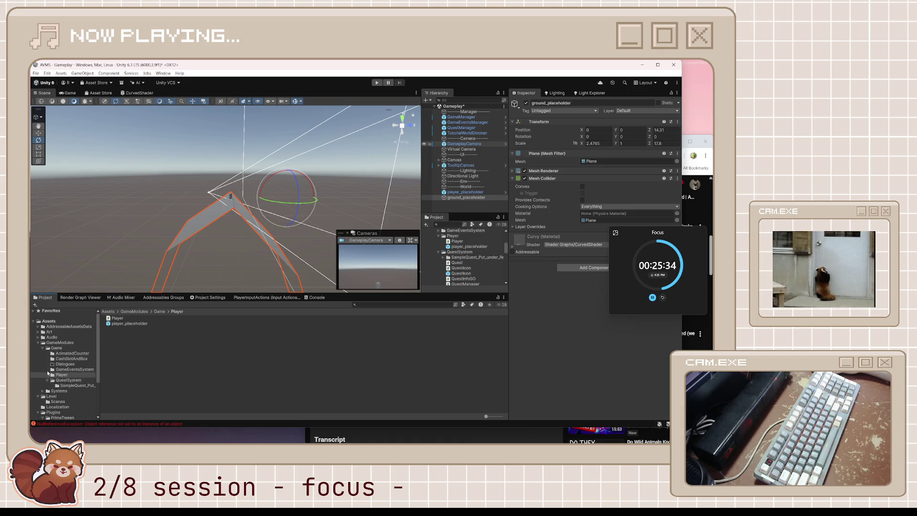
scroll(48, 372, down, 4)
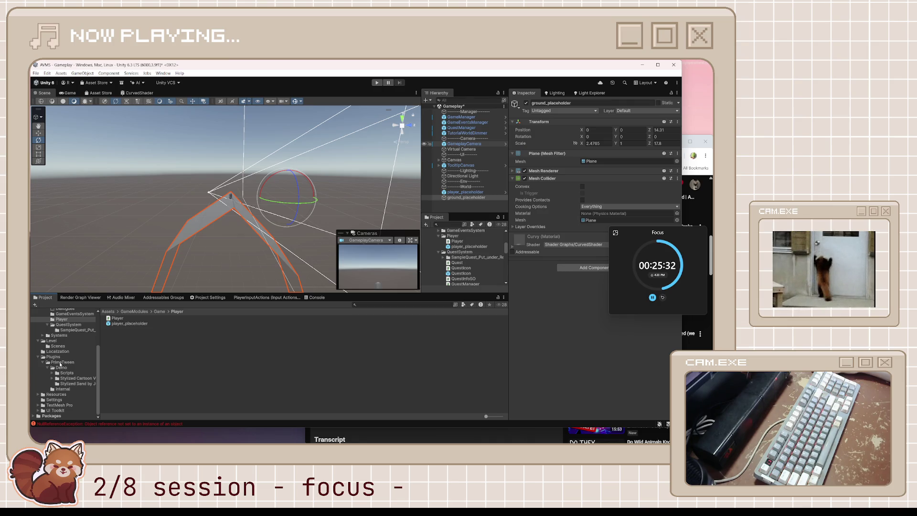
click(56, 346)
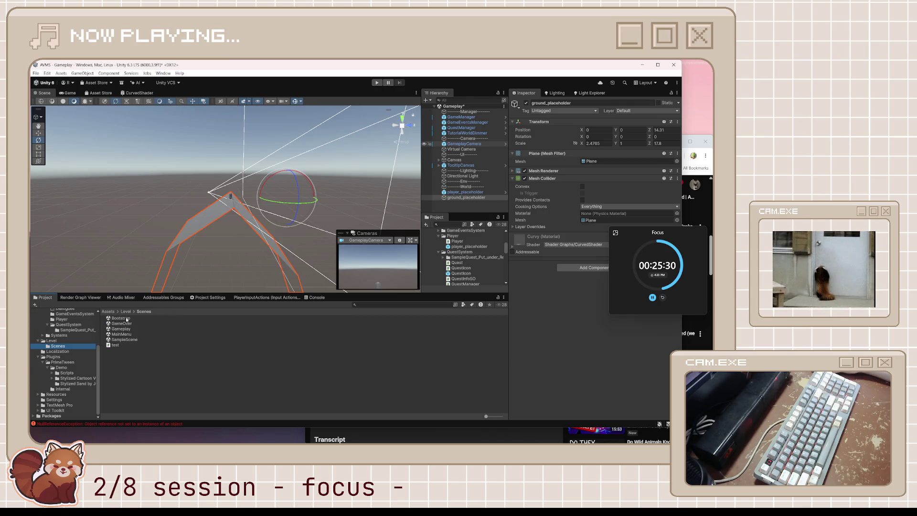
key(ctrl+s)
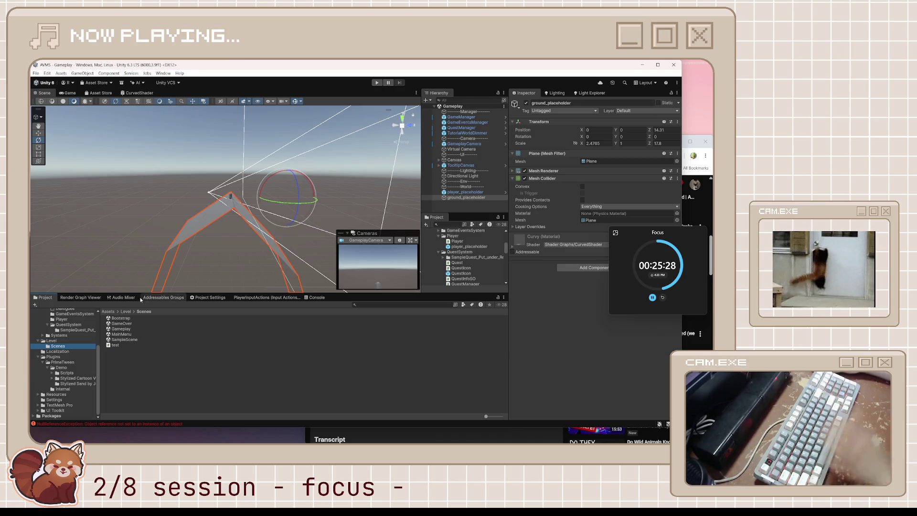
double_click(119, 319)
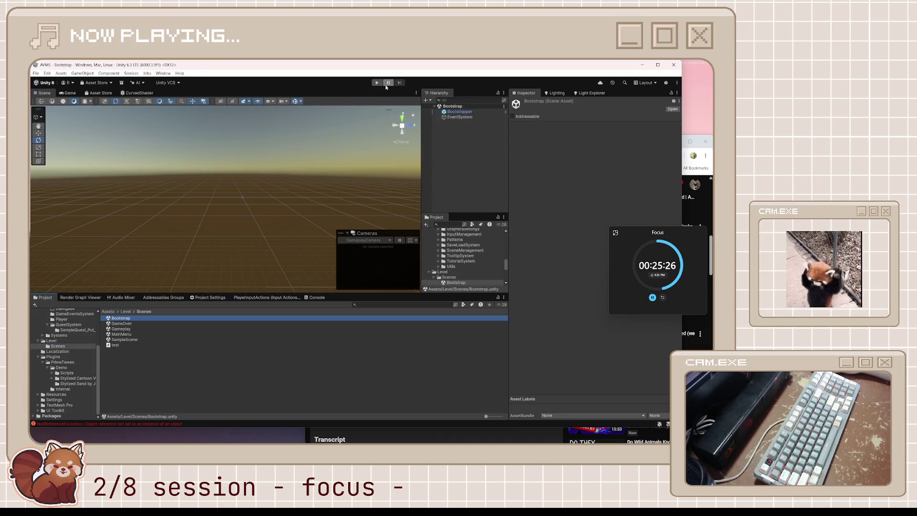
Play from the main menu into New Game, orbit the running scene, then stop.
click(376, 83)
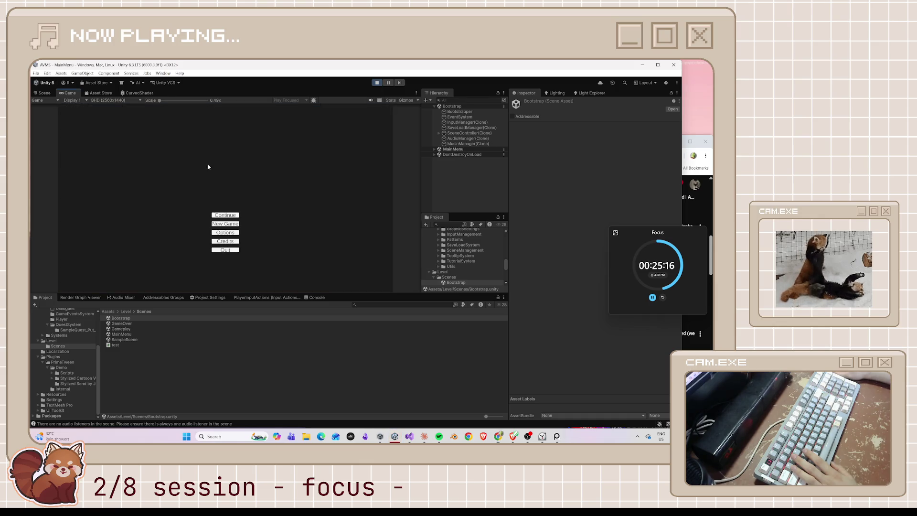
click(231, 224)
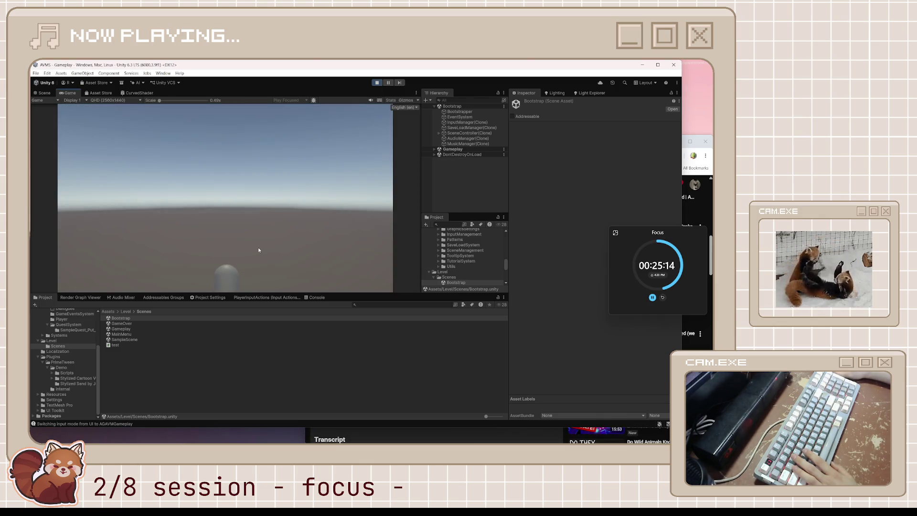
key(ctrl+1)
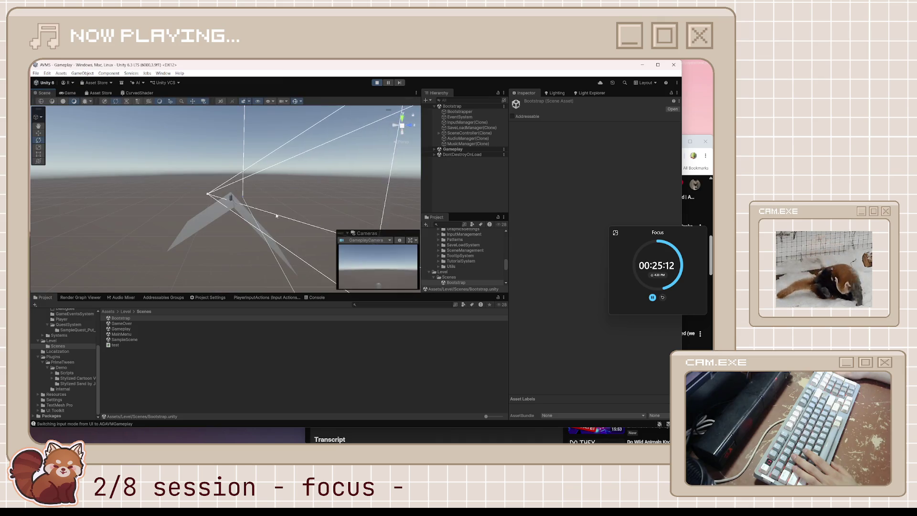
mouse_move(299, 217)
mouse_down()
mouse_move(300, 234)
mouse_move(355, 243)
mouse_move(375, 119)
mouse_up()
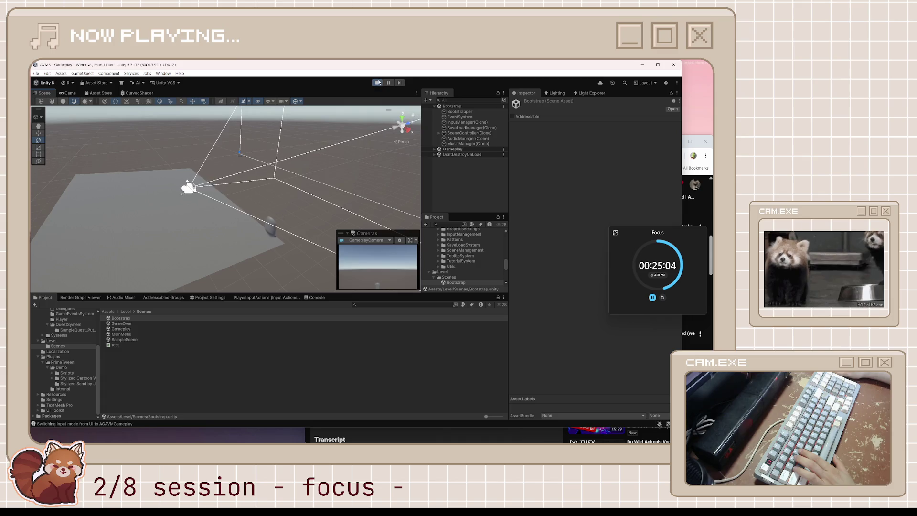
click(377, 82)
click(71, 94)
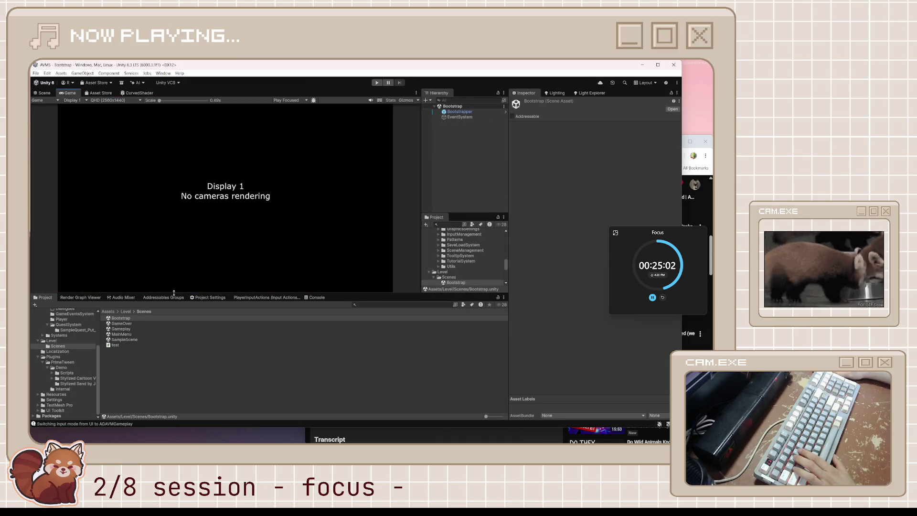
click(122, 345)
key(alt+Tab)
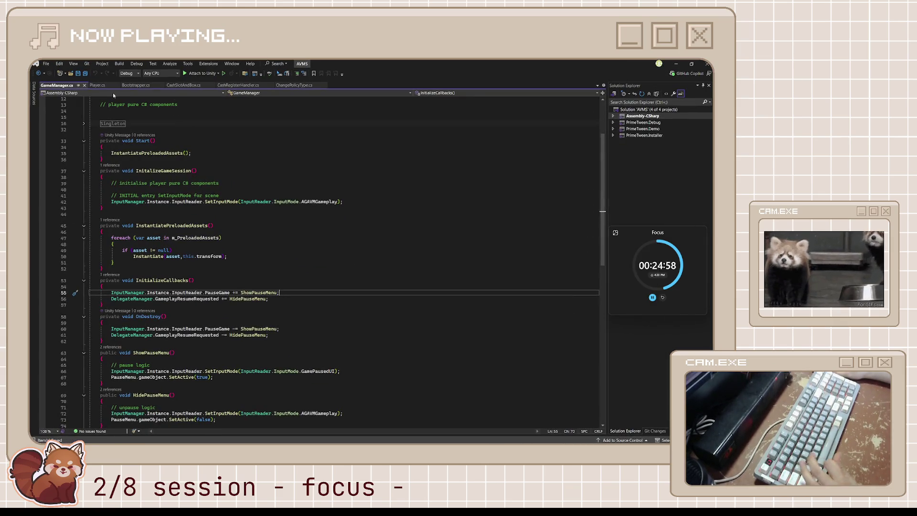
Close GameManager.cs, change Player's Update movement from Vector3.right to Vector3.forward, and save.
key(ctrl+F4)
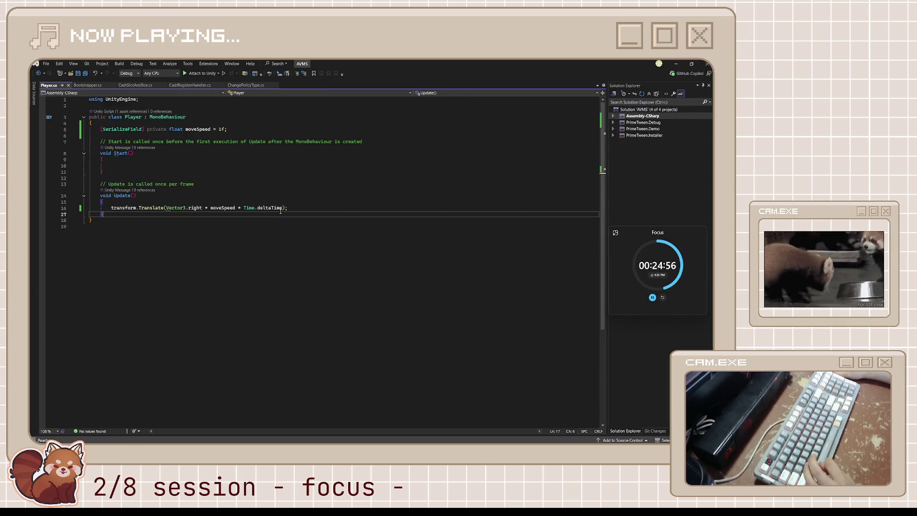
click(197, 208)
double_click(197, 208)
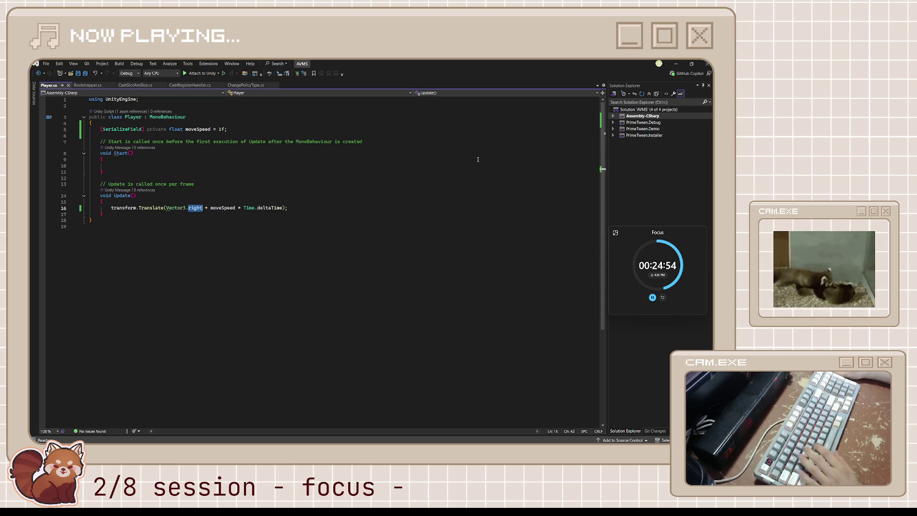
text(f)
key(Tab)
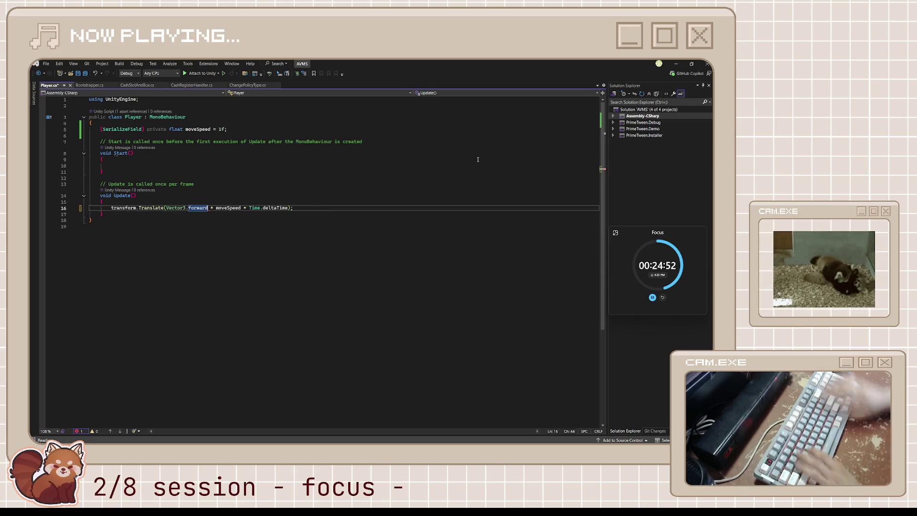
click(268, 300)
key(ctrl+s)
Bring the Unity editor back to the front.
key(alt+Tab)
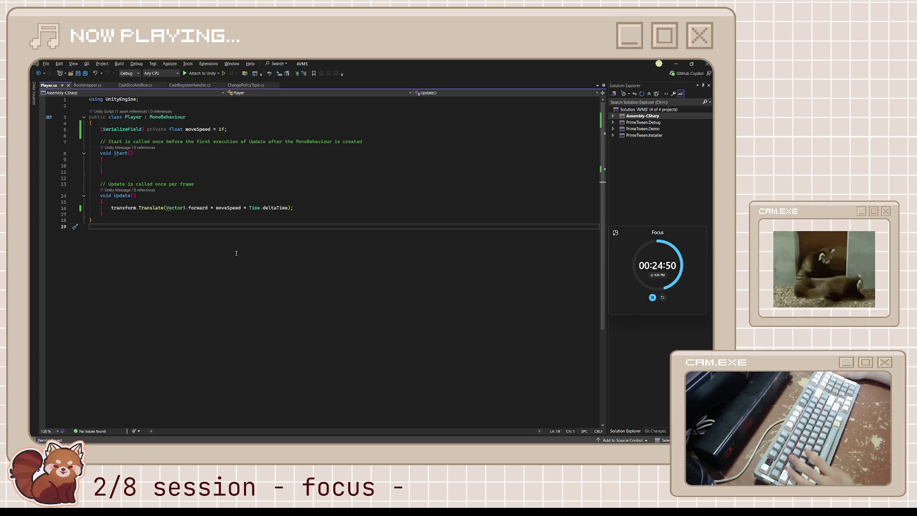
key(Escape)
key(alt+Tab)
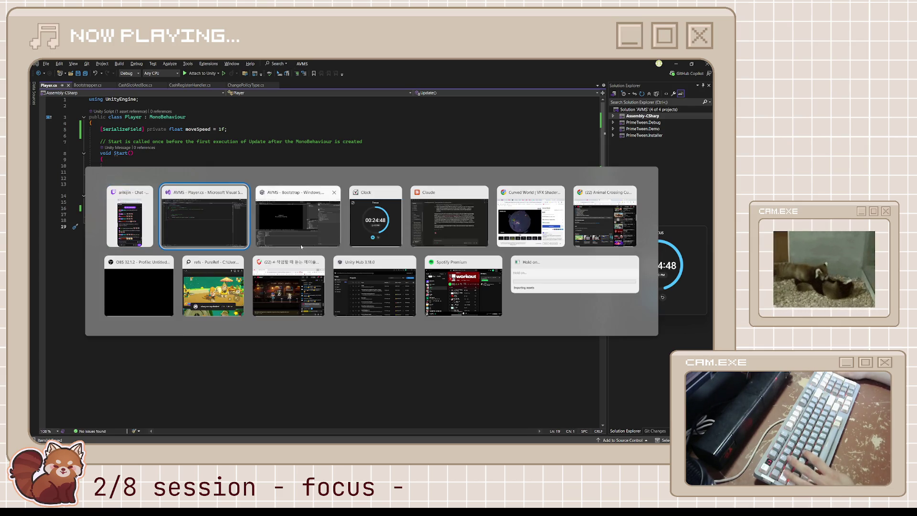
key(Escape)
mouse_move(453, 439)
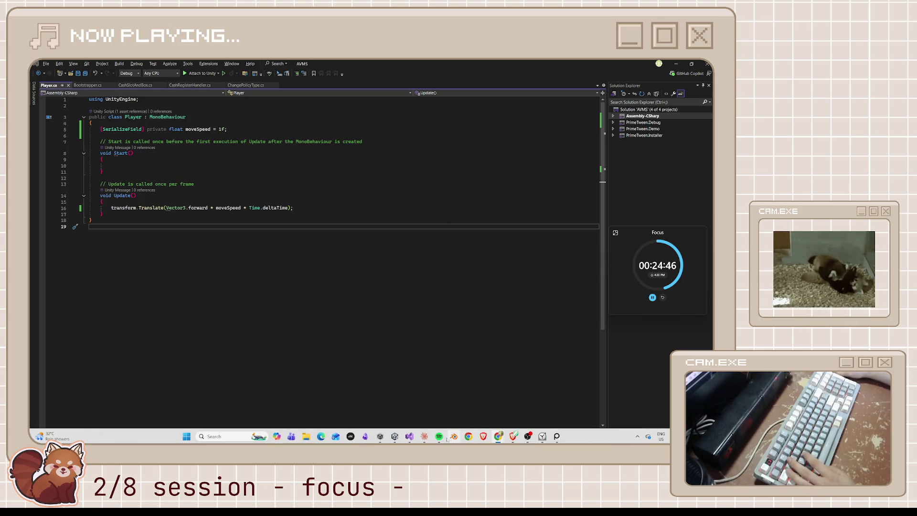
click(395, 436)
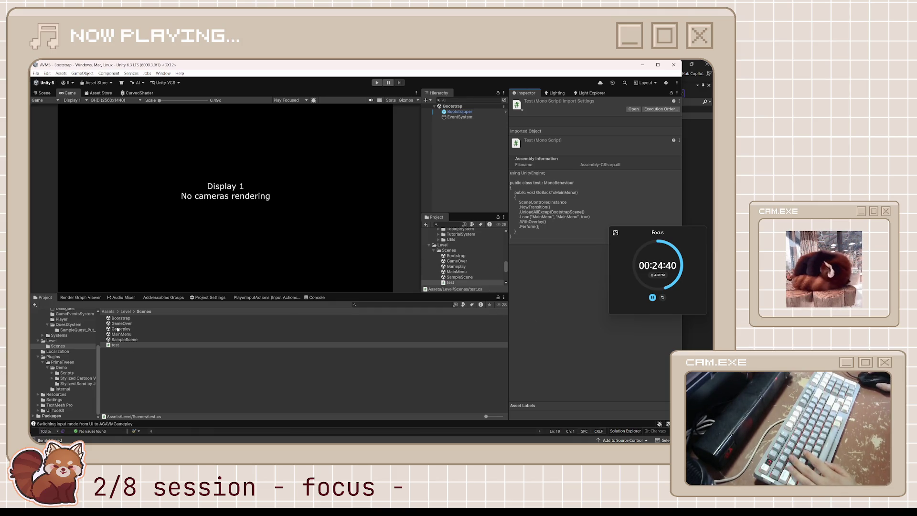
Open the Gameplay scene from the Scenes folder in place of Bootstrap and show it in the Scene view.
scroll(73, 354, up, 5)
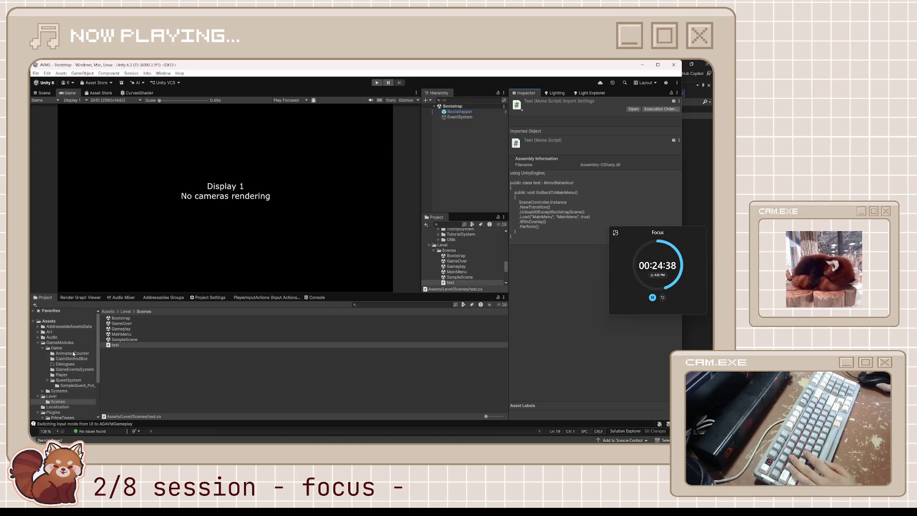
double_click(126, 329)
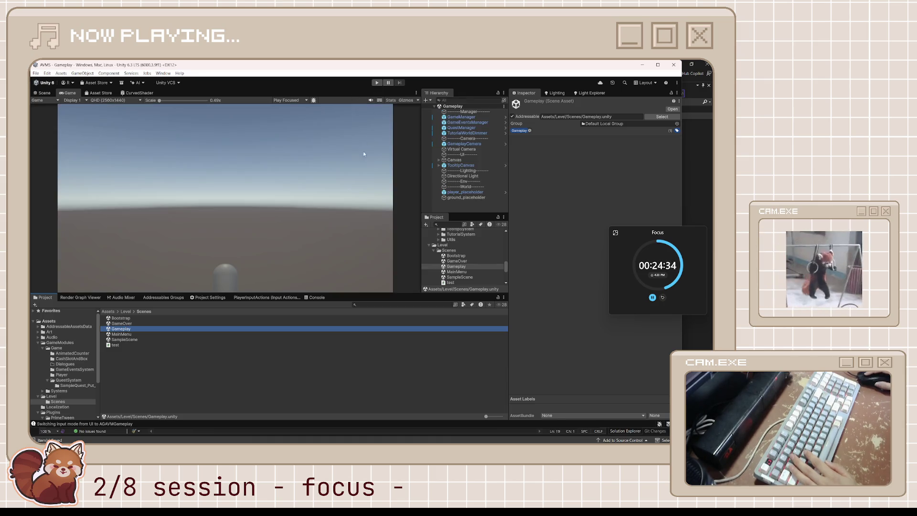
click(43, 92)
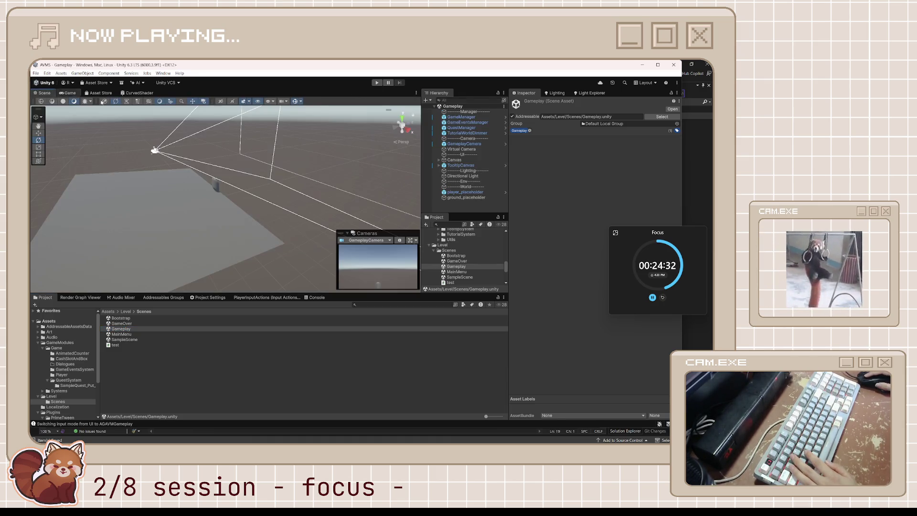
On the Virtual Camera, expand the Body settings and turn on Save During Play.
click(481, 148)
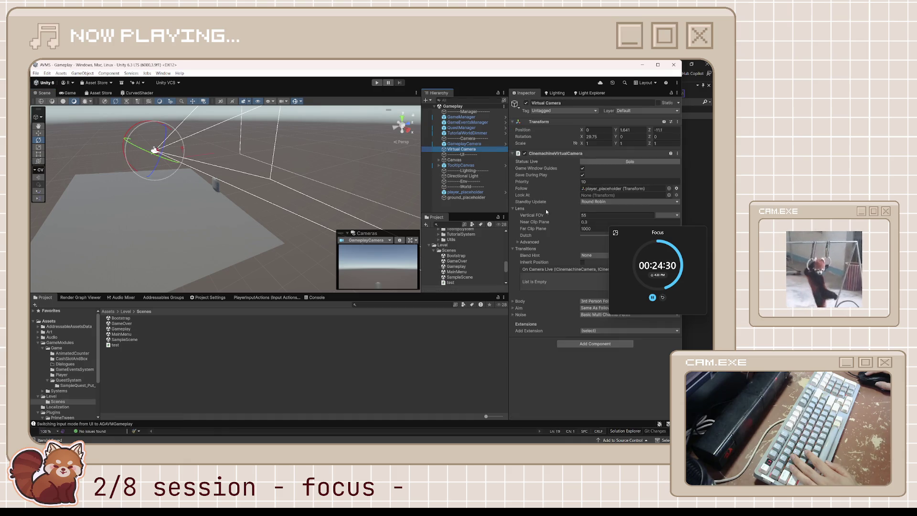
drag(637, 237, 349, 305)
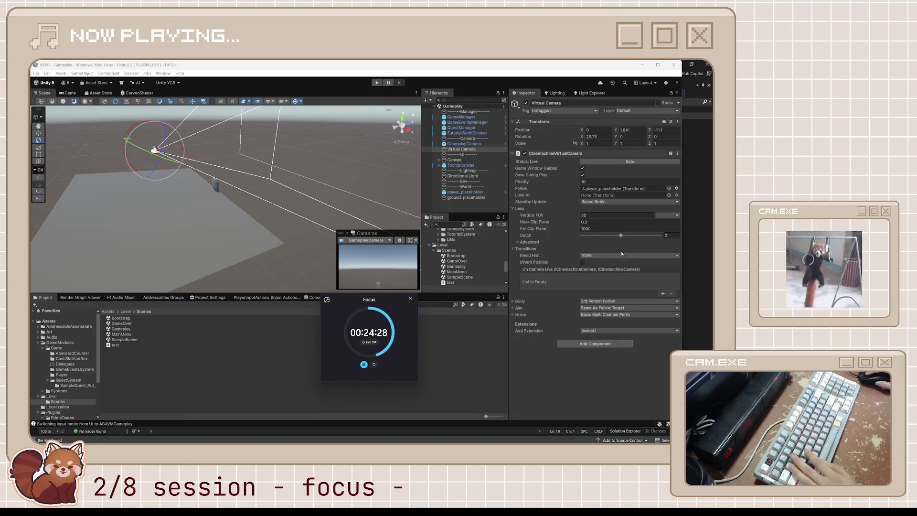
click(512, 301)
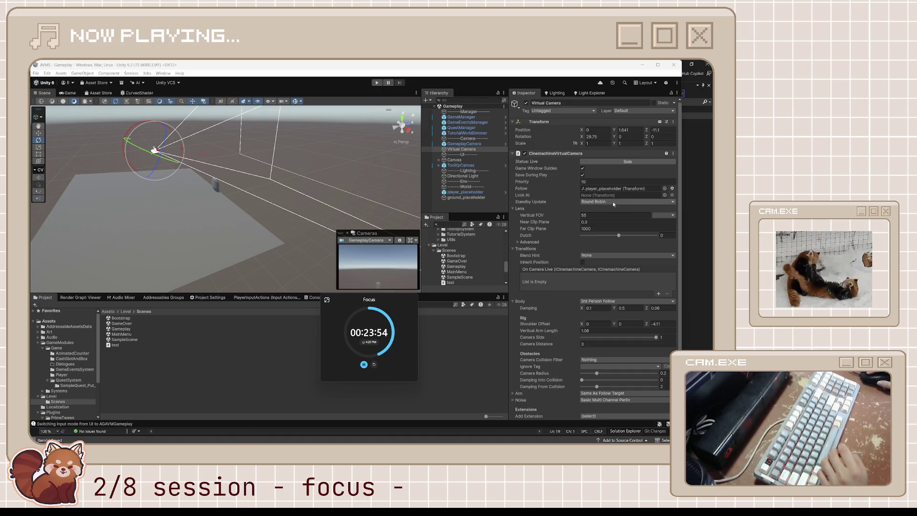
click(581, 175)
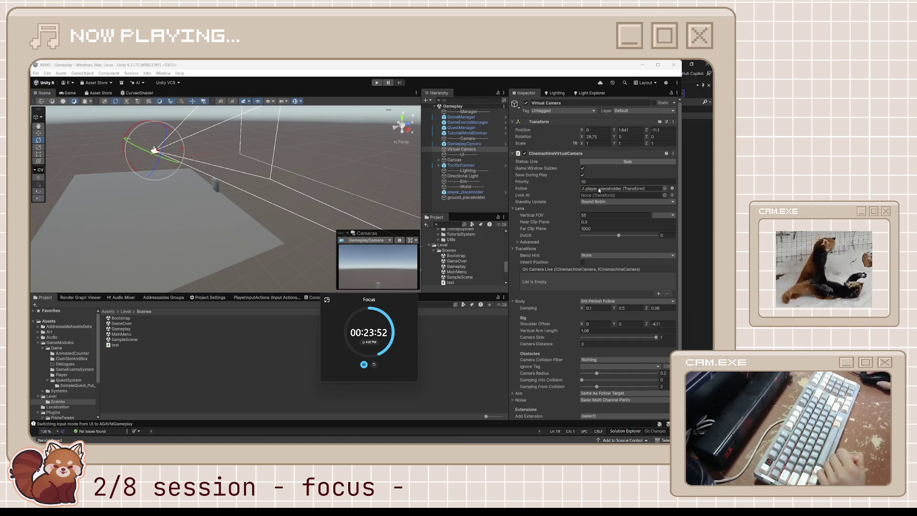
Set the Virtual Camera's Aim to Do nothing, tilt it to about 38.67 on X, and save the scene.
scroll(588, 372, down, 1)
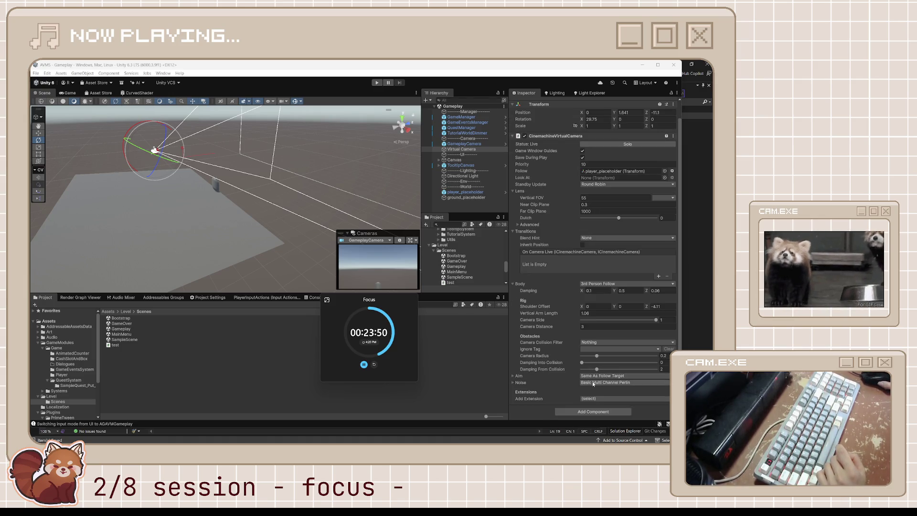
click(611, 376)
click(602, 381)
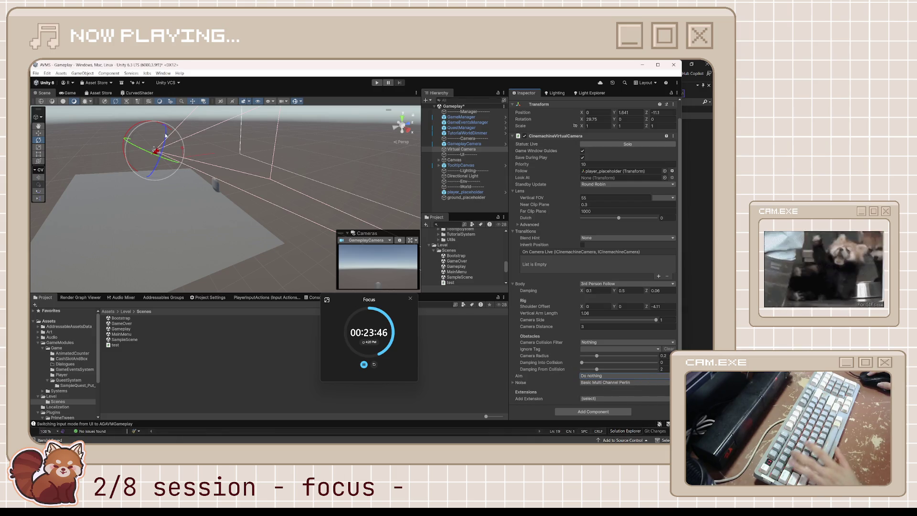
drag(145, 122, 169, 141)
key(ctrl+s)
Select the GameplayCamera object with the Move tool active.
drag(261, 193, 225, 175)
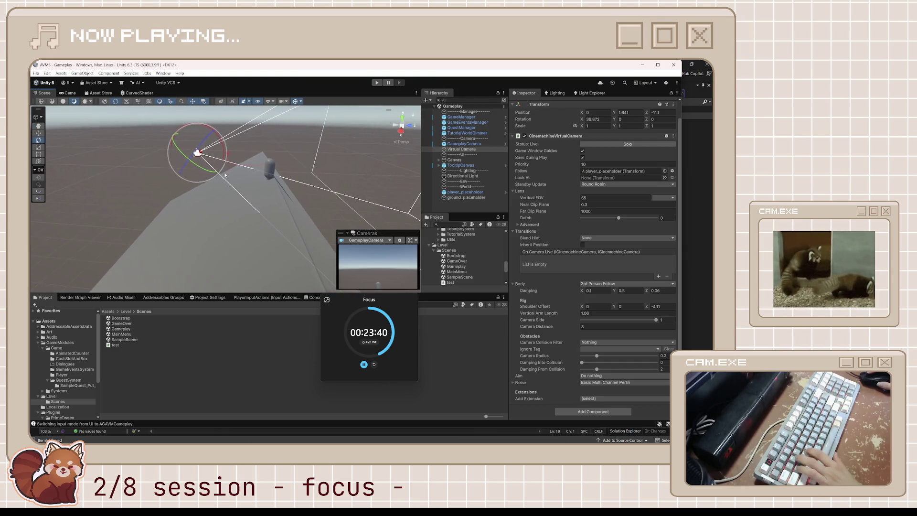
key(w)
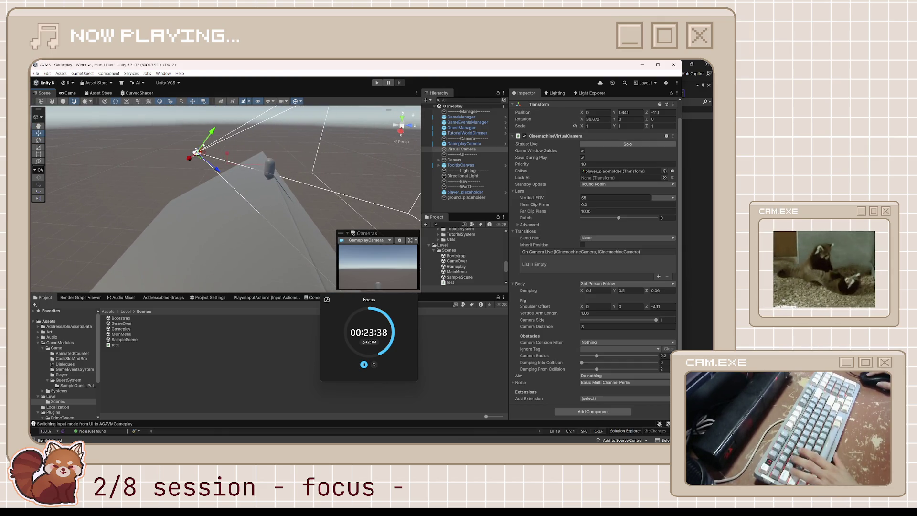
click(202, 147)
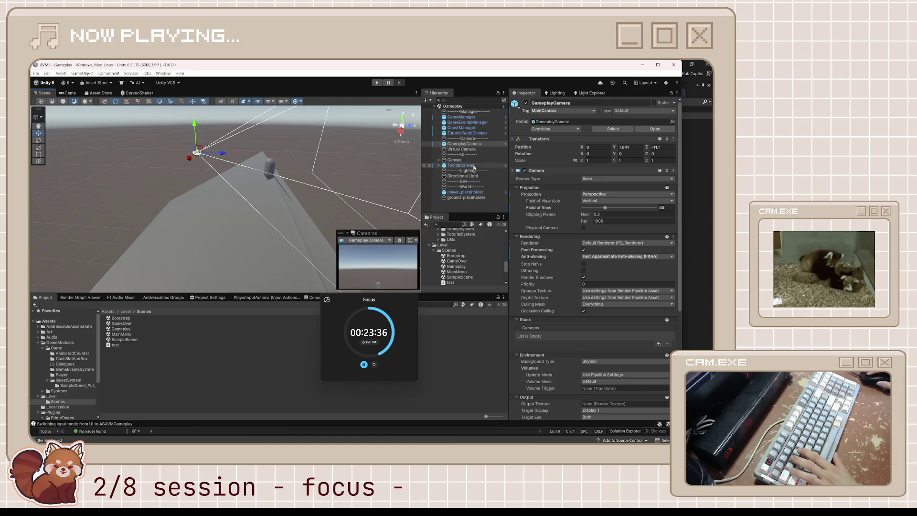
Check the Virtual Camera, then select the ground_placeholder plane.
click(460, 149)
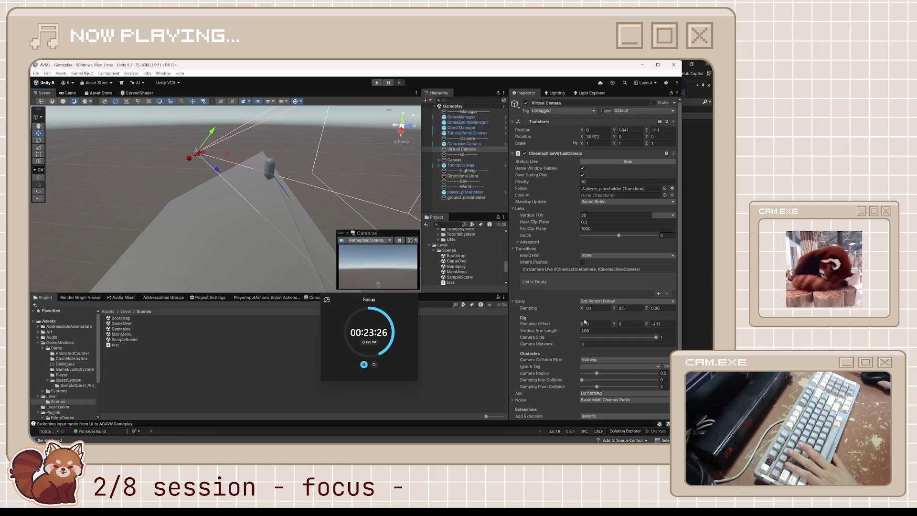
scroll(542, 350, down, 1)
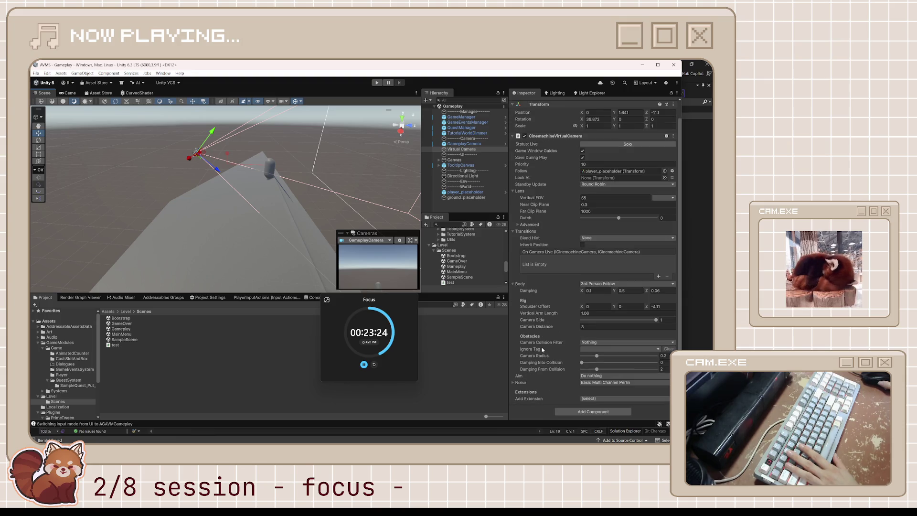
scroll(542, 350, up, 1)
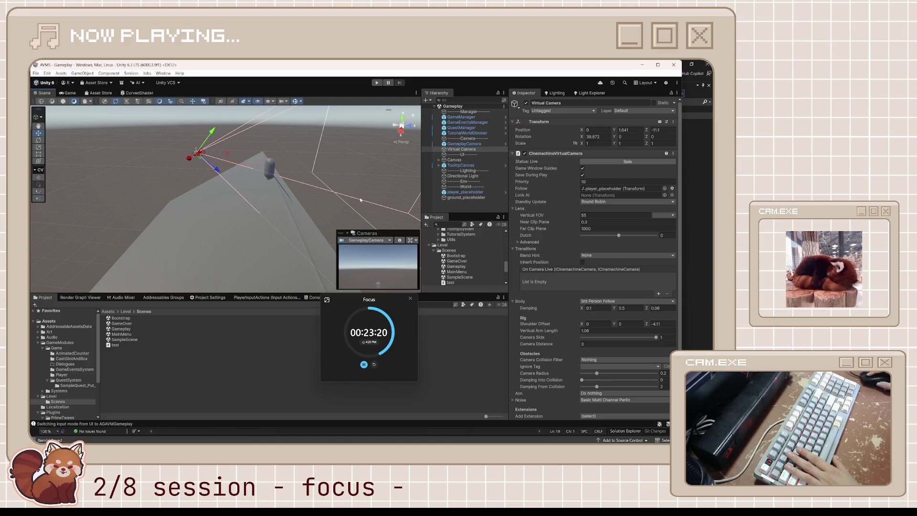
click(195, 327)
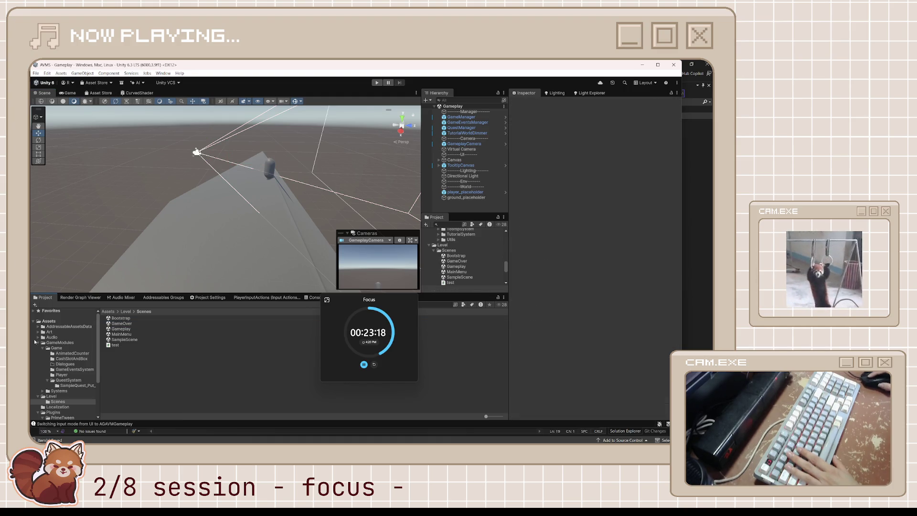
scroll(55, 337, down, 4)
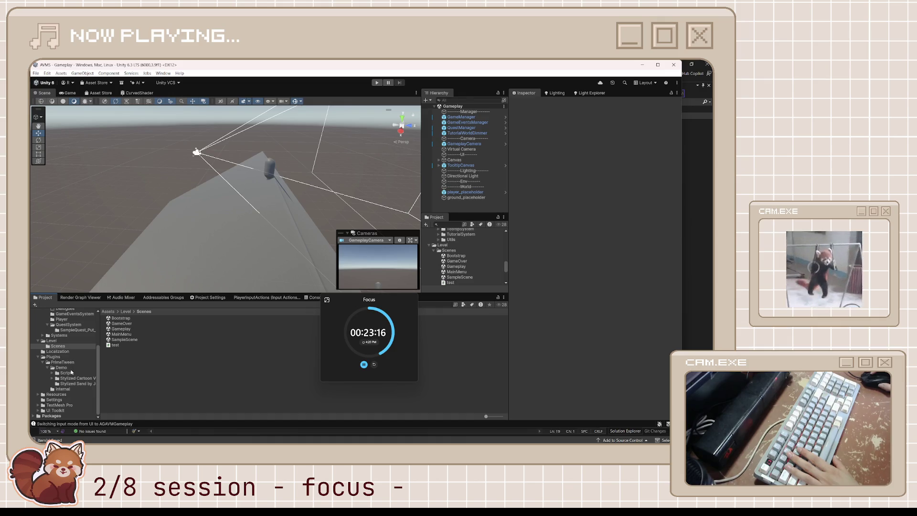
click(248, 246)
drag(256, 225, 292, 204)
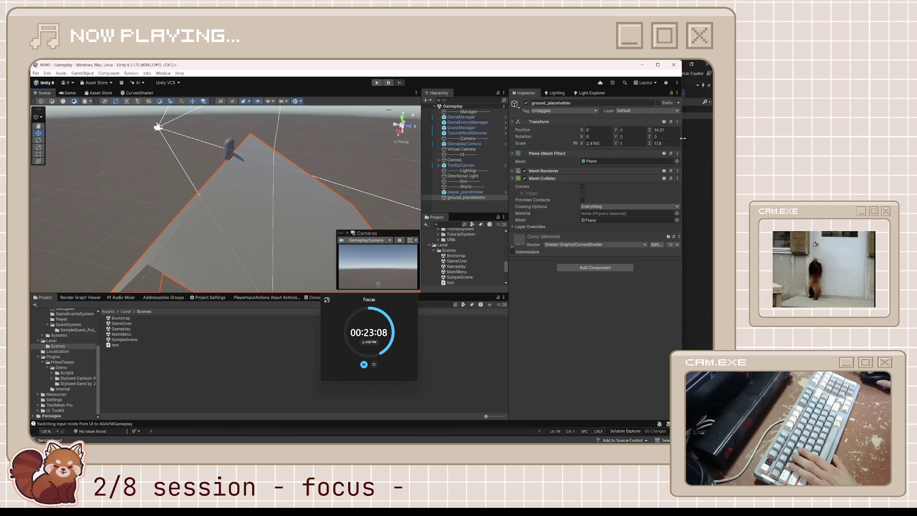
Set ground_placeholder's Z scale to 17.13, then reduce it to about 10.03.
text(17.13)
key(Return)
mouse_move(644, 143)
mouse_down()
mouse_move(463, 175)
mouse_move(497, 174)
mouse_move(478, 166)
mouse_up()
Shorten the ground plane slightly more and move it beneath the capsule to Y -0.39, Z -3.5.
drag(378, 205, 345, 195)
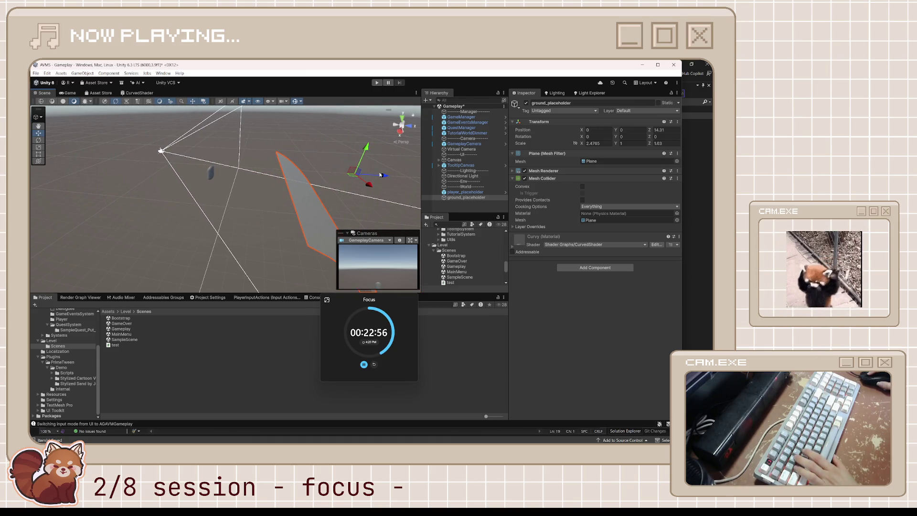
click(348, 175)
click(334, 179)
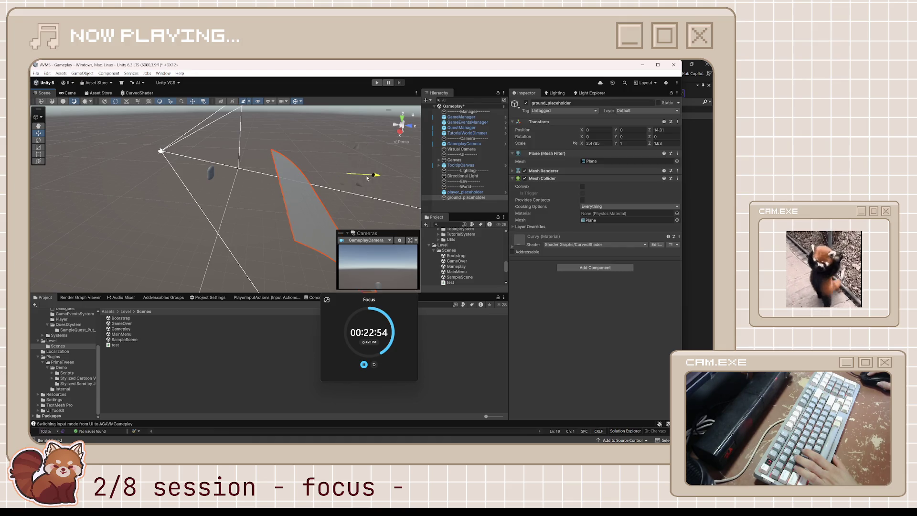
drag(252, 174, 260, 179)
drag(222, 150, 227, 121)
mouse_move(226, 151)
mouse_down()
mouse_move(234, 127)
mouse_move(238, 151)
mouse_move(233, 135)
mouse_move(194, 163)
mouse_move(241, 157)
mouse_move(180, 156)
mouse_move(238, 156)
mouse_move(190, 155)
mouse_up()
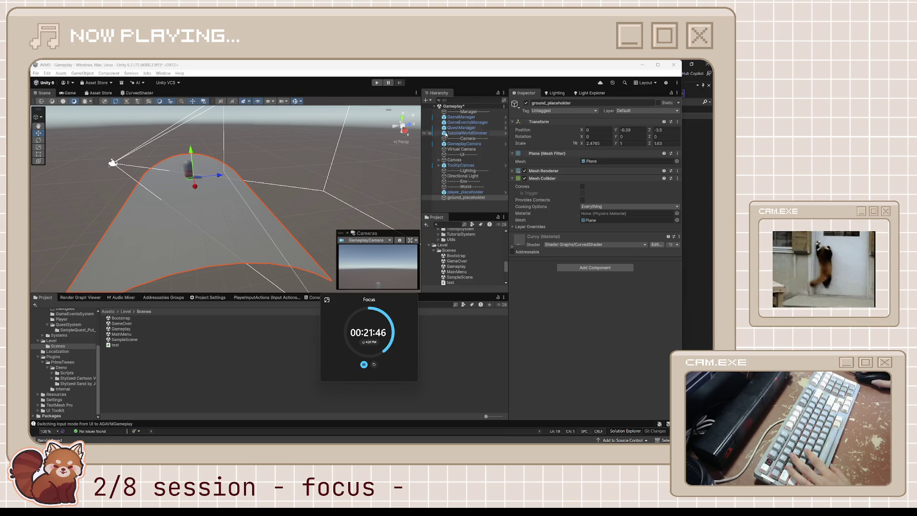
click(472, 154)
Set the Virtual Camera's Shoulder Offset to Y 2.85, Z -19.81.
click(466, 149)
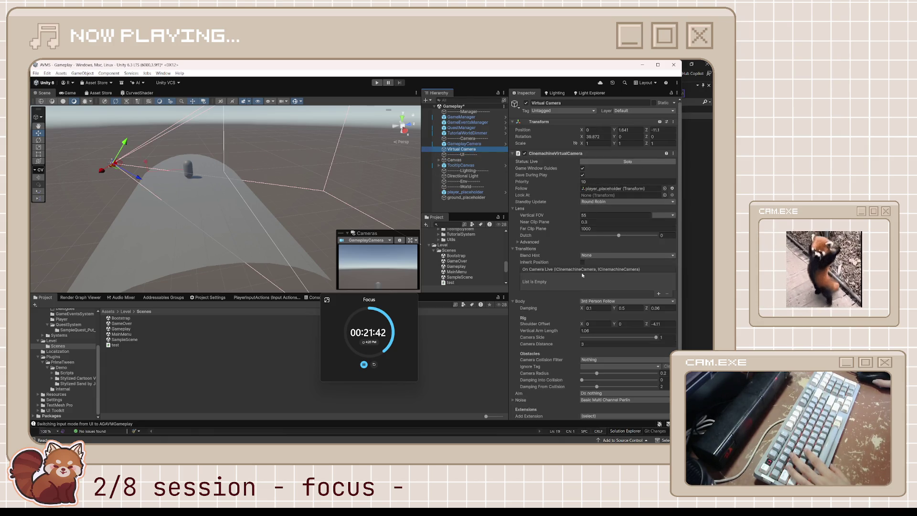
scroll(598, 258, down, 2)
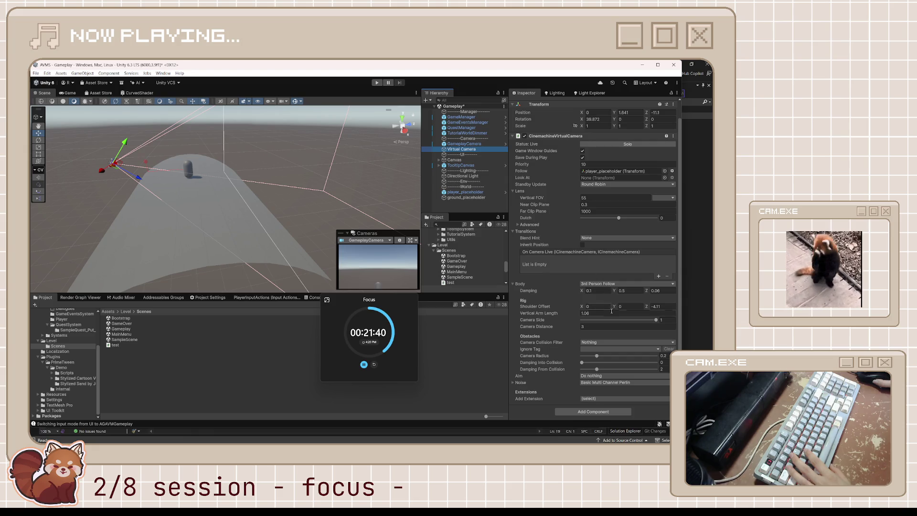
click(654, 306)
text(-7.4)
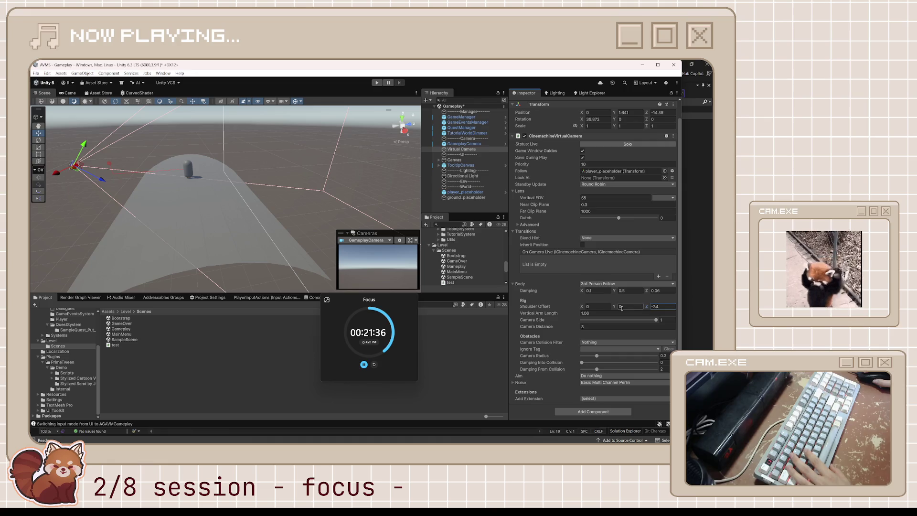
mouse_move(615, 306)
mouse_down()
mouse_move(642, 304)
mouse_move(632, 304)
mouse_up()
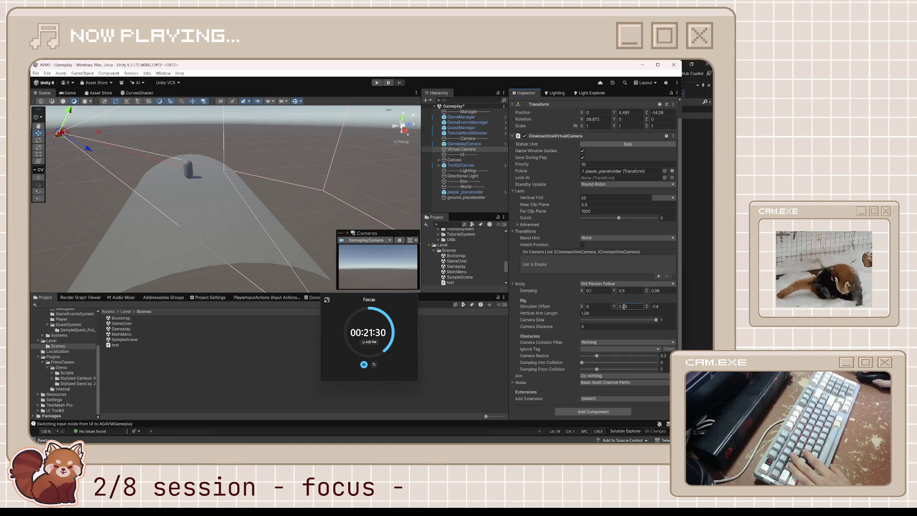
drag(646, 306, 501, 305)
mouse_move(143, 191)
mouse_down()
mouse_move(175, 189)
mouse_move(58, 105)
mouse_up()
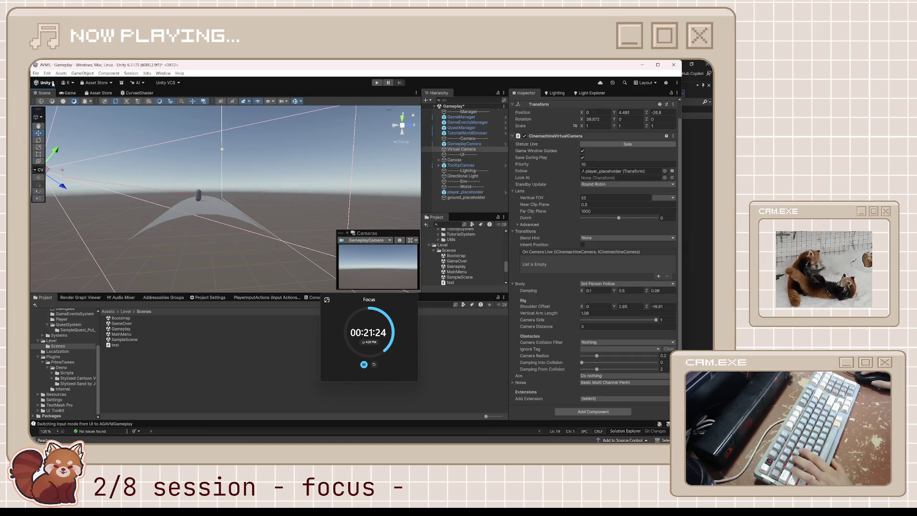
Preview the shot in the Game view, then raise the ground plane with its move gizmo.
click(66, 93)
click(42, 93)
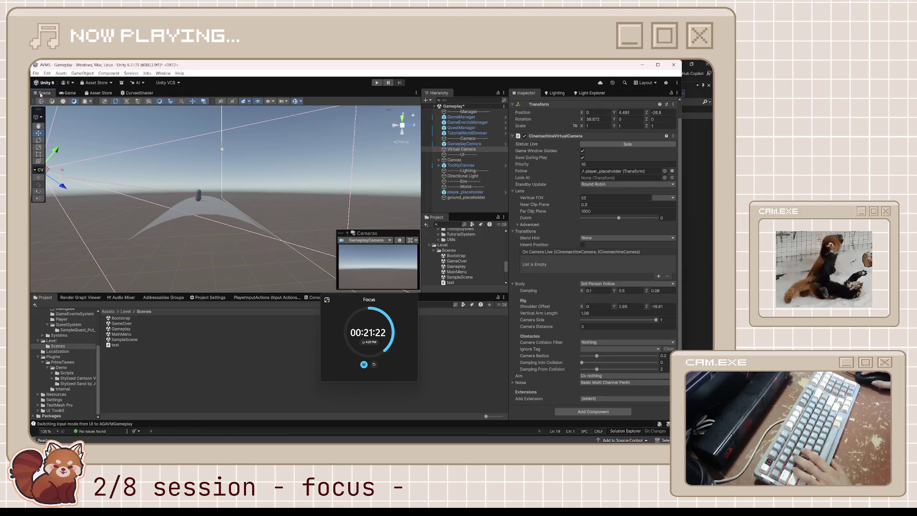
click(211, 215)
mouse_move(201, 180)
mouse_down()
mouse_move(171, 127)
mouse_move(138, 167)
mouse_up()
drag(220, 191, 218, 212)
mouse_move(200, 179)
mouse_down()
mouse_move(201, 133)
mouse_move(172, 177)
mouse_move(152, 184)
mouse_move(265, 188)
mouse_move(190, 241)
mouse_move(317, 196)
mouse_move(301, 178)
mouse_move(186, 191)
mouse_move(227, 228)
mouse_move(334, 213)
mouse_move(389, 217)
mouse_up()
click(227, 228)
right_click(390, 217)
key(Escape)
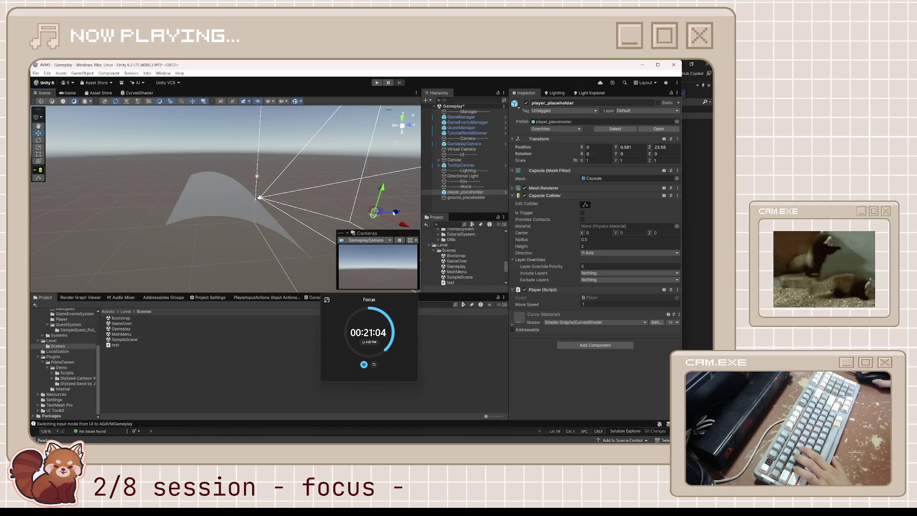
Undo the accidental player move and lower the ground plane back under the capsule.
key(ctrl+z)
click(233, 198)
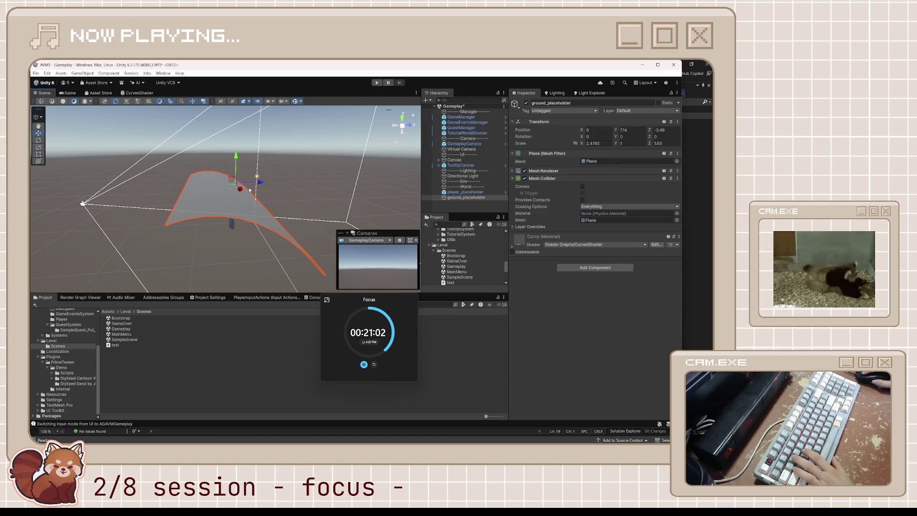
mouse_move(239, 165)
mouse_down()
mouse_move(237, 215)
mouse_move(235, 205)
mouse_up()
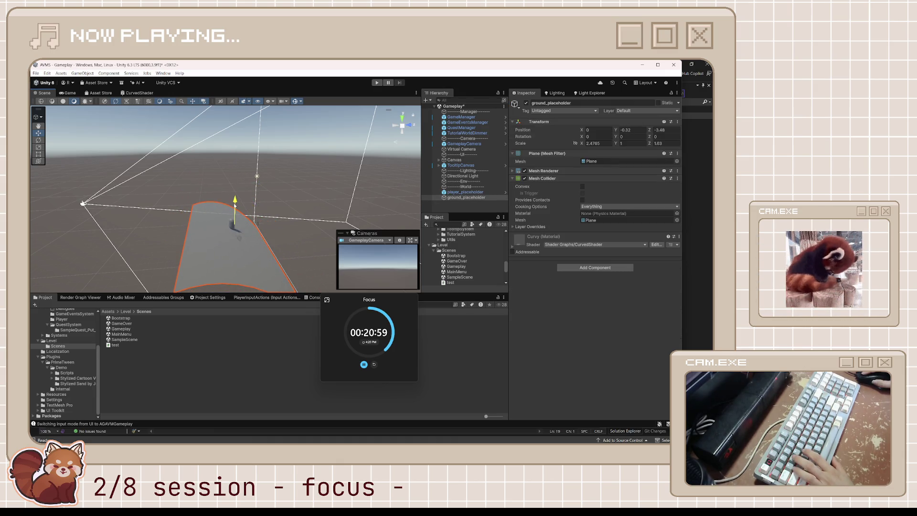
Move the GameplayCamera to about Y 1.87, Z -8.43.
click(84, 204)
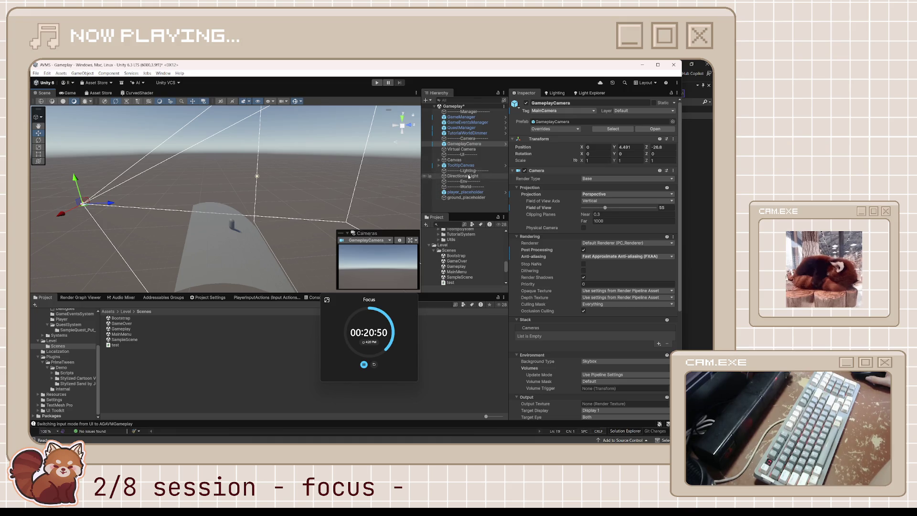
click(464, 149)
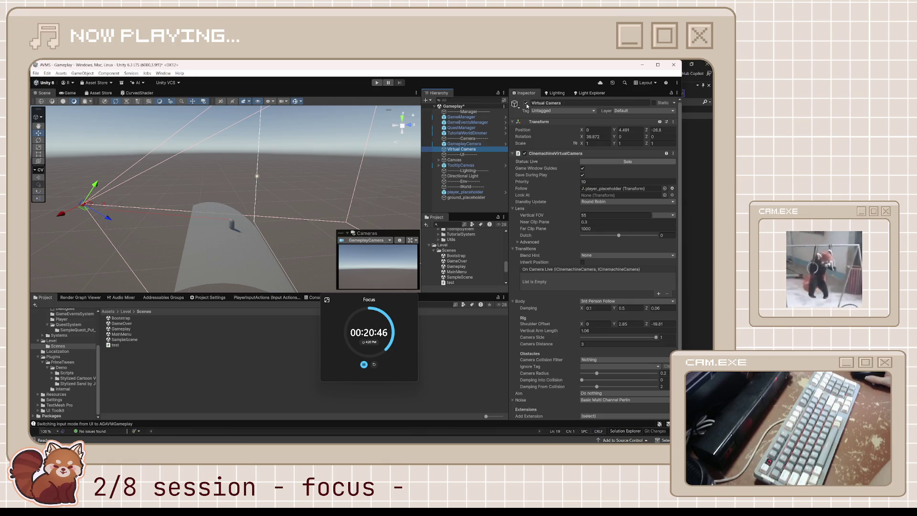
click(489, 143)
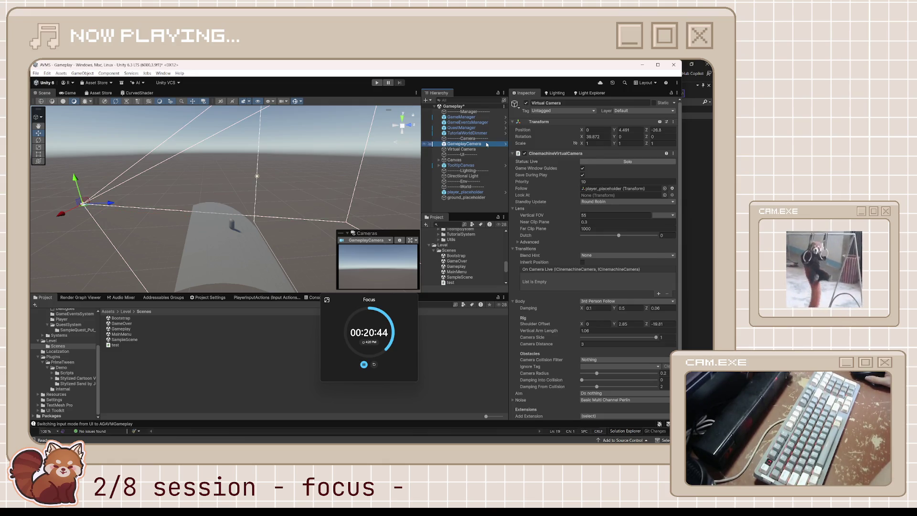
scroll(558, 211, down, 5)
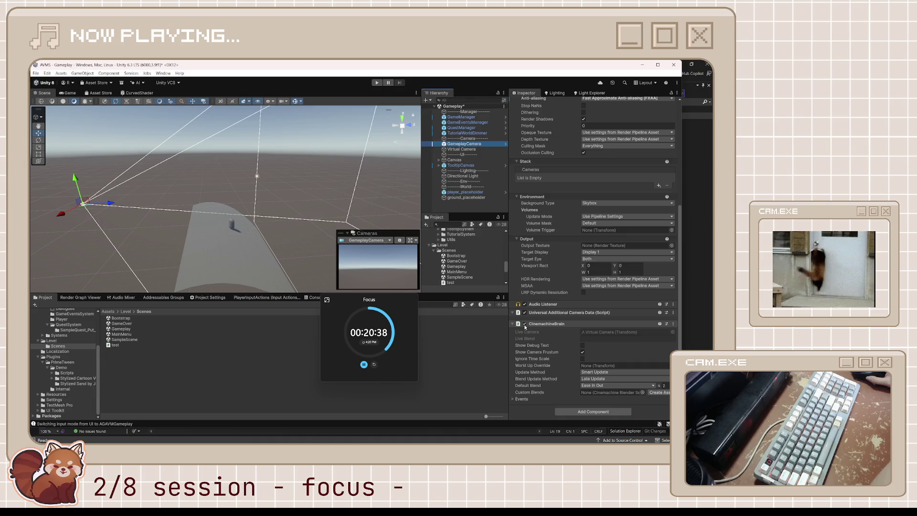
scroll(572, 275, up, 8)
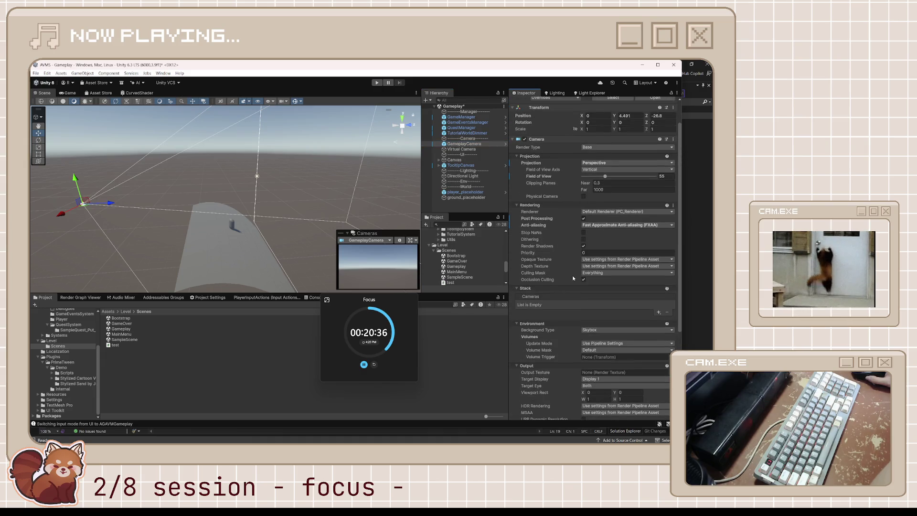
mouse_move(75, 181)
mouse_down()
mouse_move(96, 234)
mouse_move(111, 192)
mouse_move(90, 179)
mouse_up()
Tilt the GameplayCamera down to X rotation 34.333 toward the player.
key(e)
mouse_move(92, 176)
mouse_down()
mouse_move(124, 194)
mouse_move(70, 207)
mouse_move(92, 196)
mouse_move(228, 212)
mouse_move(208, 210)
mouse_up()
key(w)
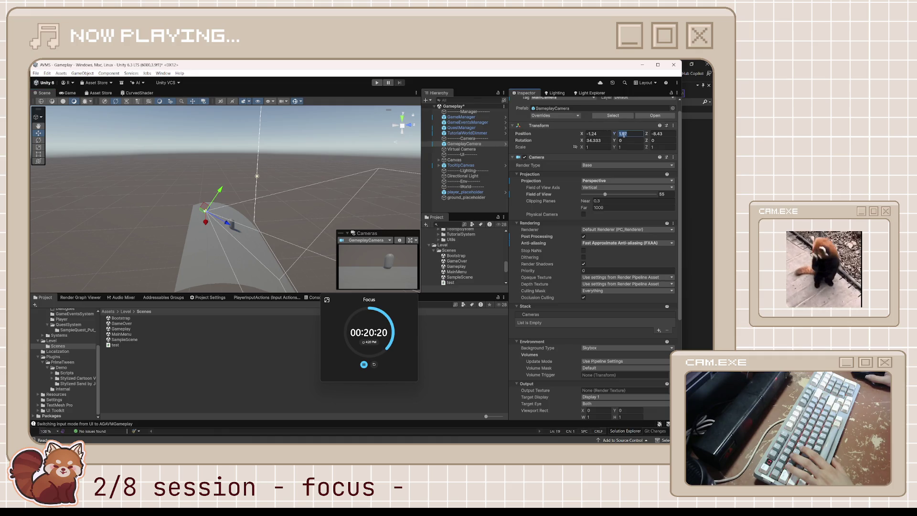
click(604, 136)
Centre the GameplayCamera at X 0 and bring it closer, around Y 1.81, Z -5.33.
text(0)
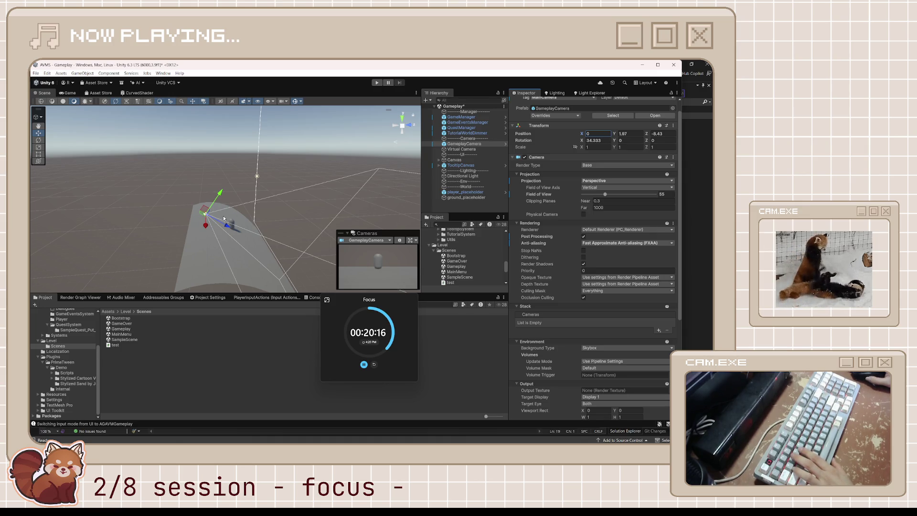
mouse_move(222, 225)
mouse_down()
mouse_move(251, 217)
mouse_move(303, 230)
mouse_move(256, 214)
mouse_move(225, 190)
mouse_move(175, 216)
mouse_up()
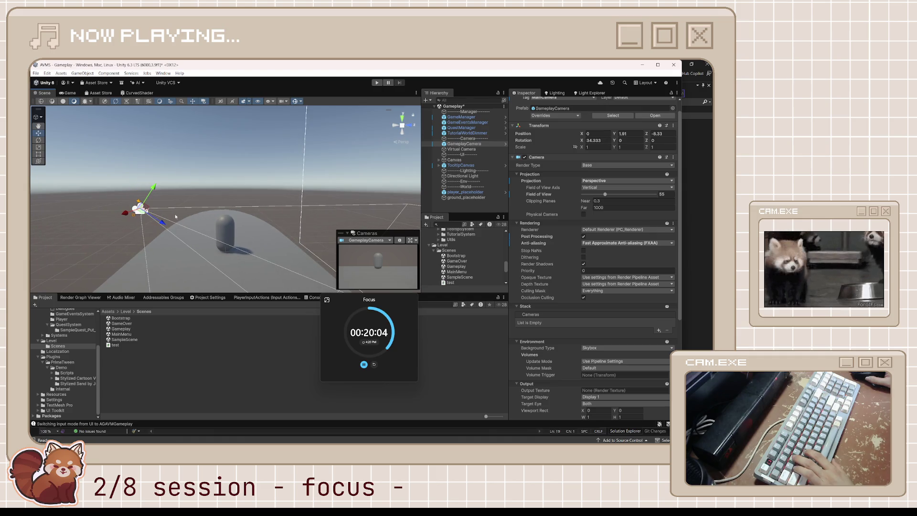
click(231, 232)
mouse_move(250, 234)
mouse_down()
mouse_move(261, 233)
mouse_move(117, 268)
mouse_move(343, 294)
mouse_move(154, 302)
mouse_move(201, 286)
mouse_up()
right_click(261, 233)
key(Escape)
click(465, 197)
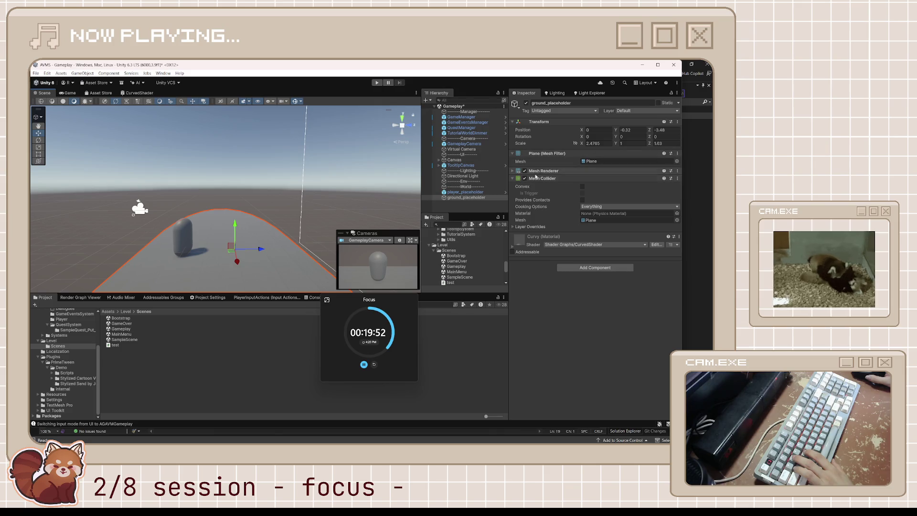
In Assets > Art > Shaders, set the Curvy material's CurveStrength to -0.005.
scroll(65, 341, up, 3)
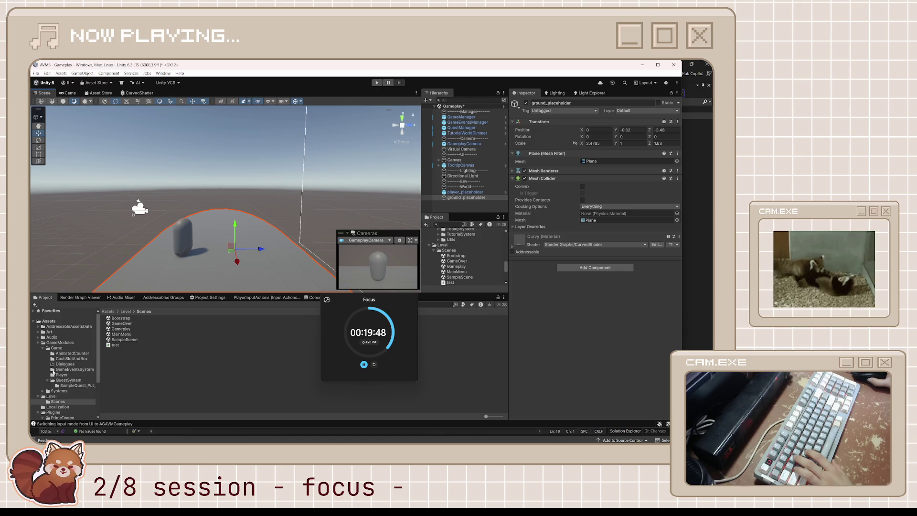
click(58, 342)
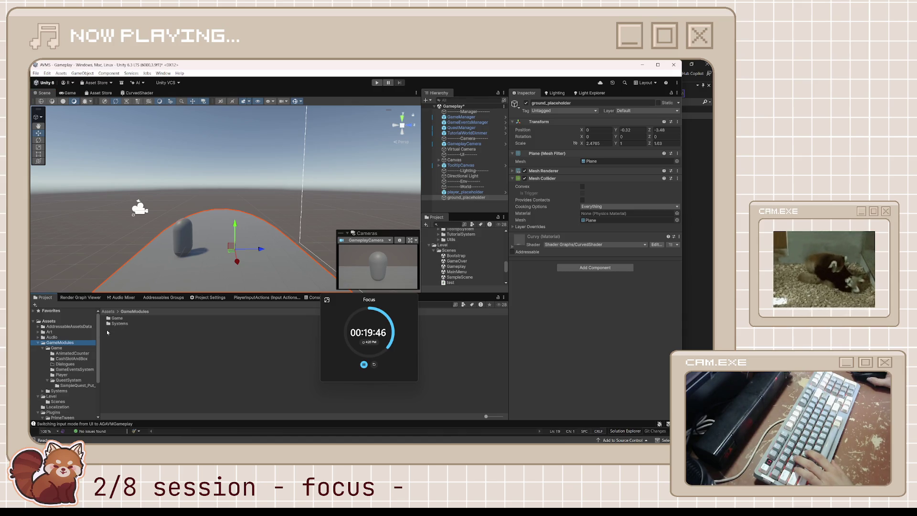
double_click(118, 319)
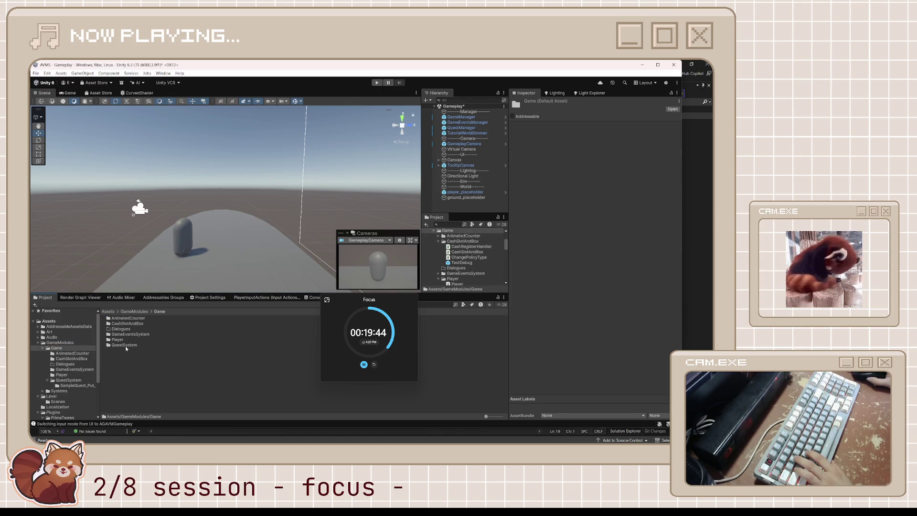
click(50, 331)
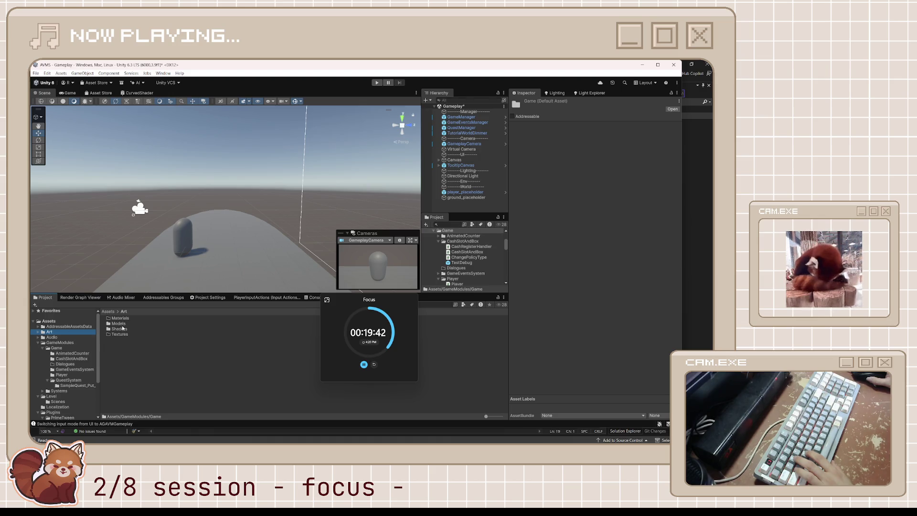
double_click(119, 328)
click(136, 324)
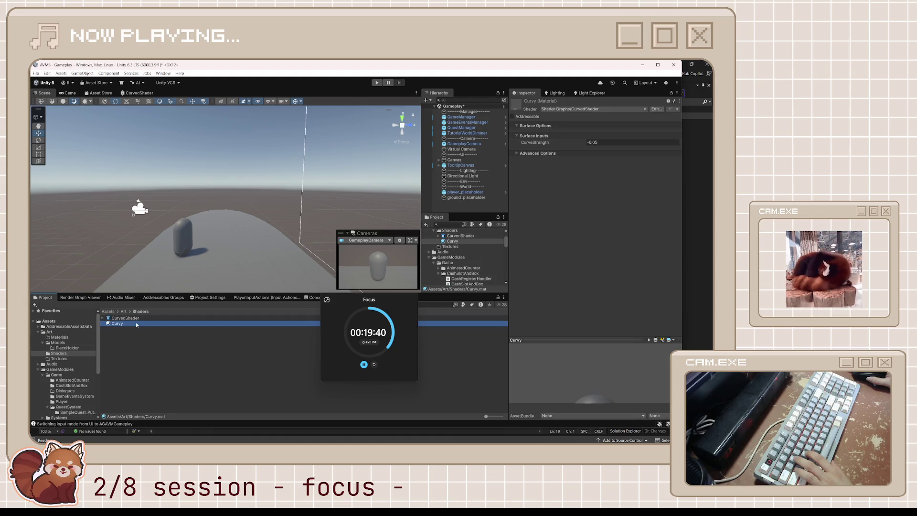
click(593, 142)
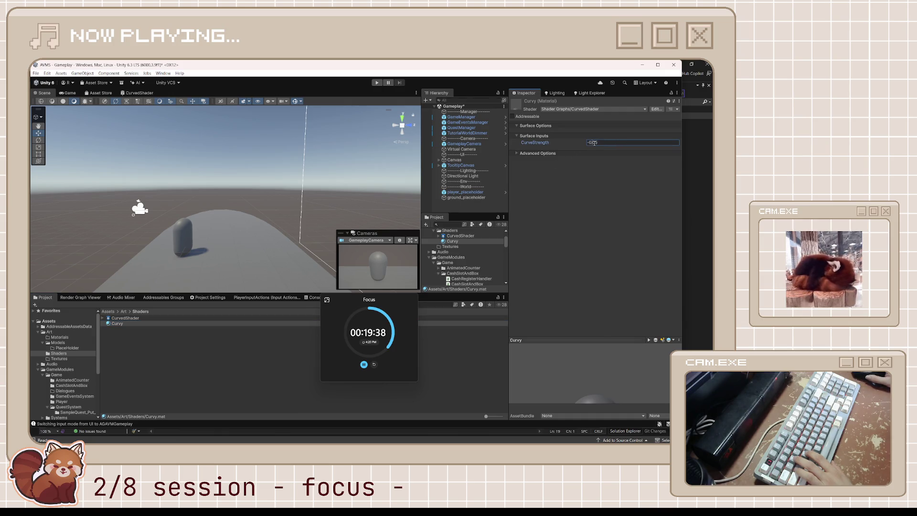
text(0)
key(Return)
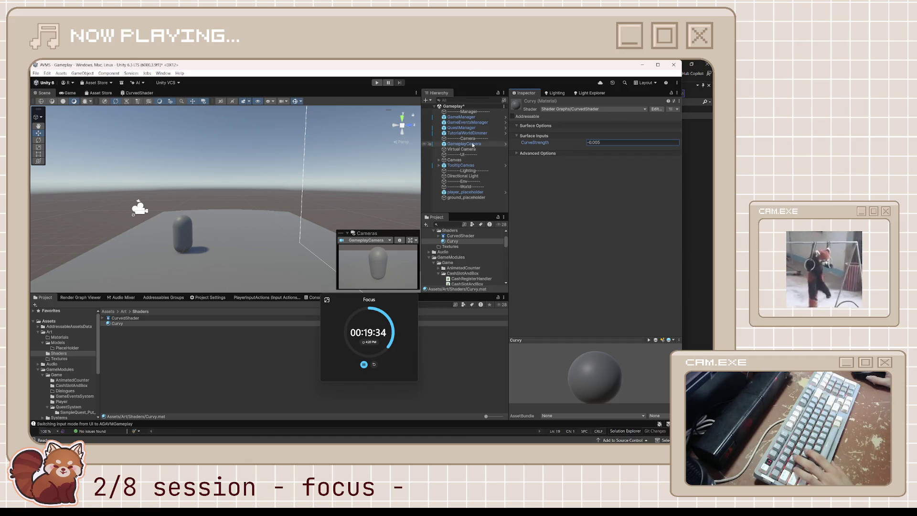
click(461, 144)
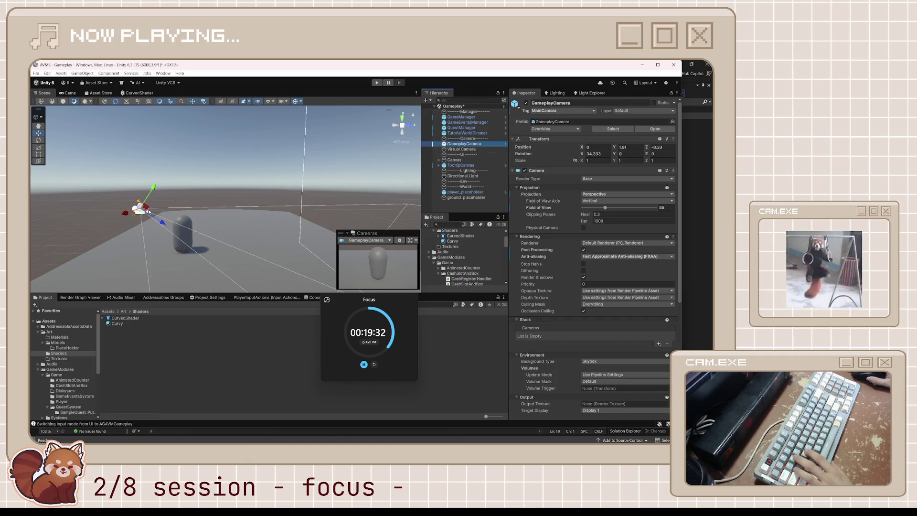
Adjust the GameplayCamera's distance from the player along Z.
drag(649, 149, 605, 151)
mouse_move(612, 148)
mouse_down()
mouse_move(654, 142)
mouse_move(564, 154)
mouse_move(282, 153)
mouse_move(275, 227)
mouse_up()
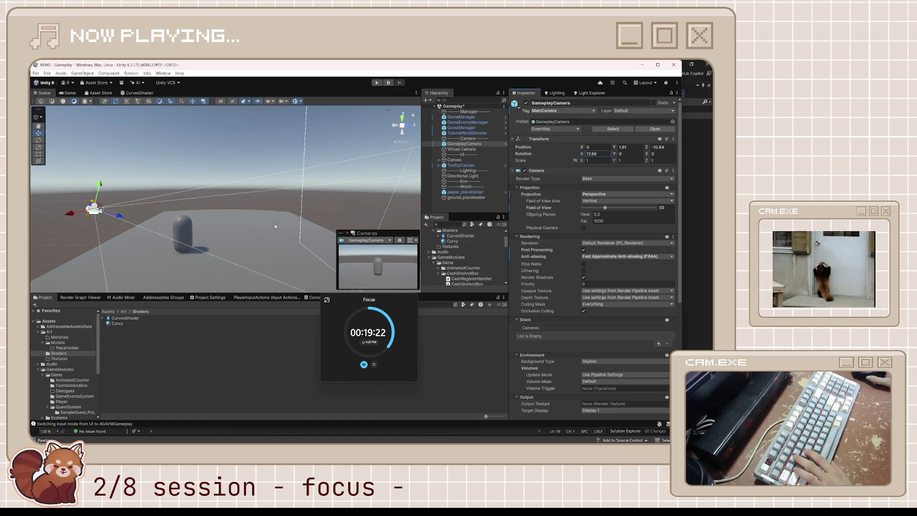
click(237, 235)
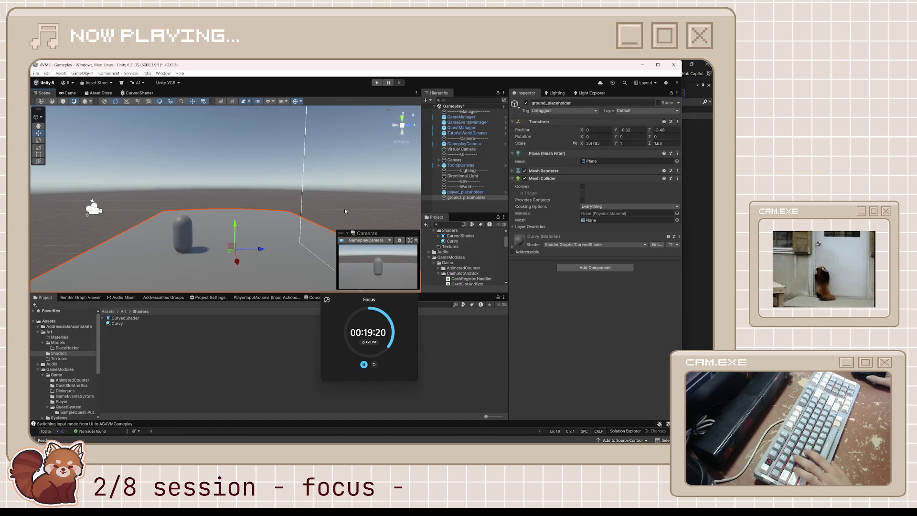
click(188, 233)
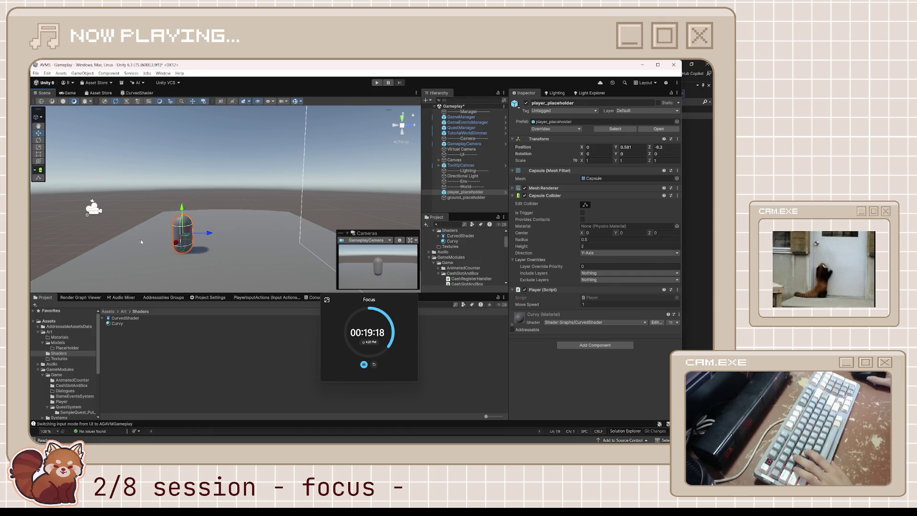
scroll(225, 260, down, 3)
scroll(225, 260, up, 2)
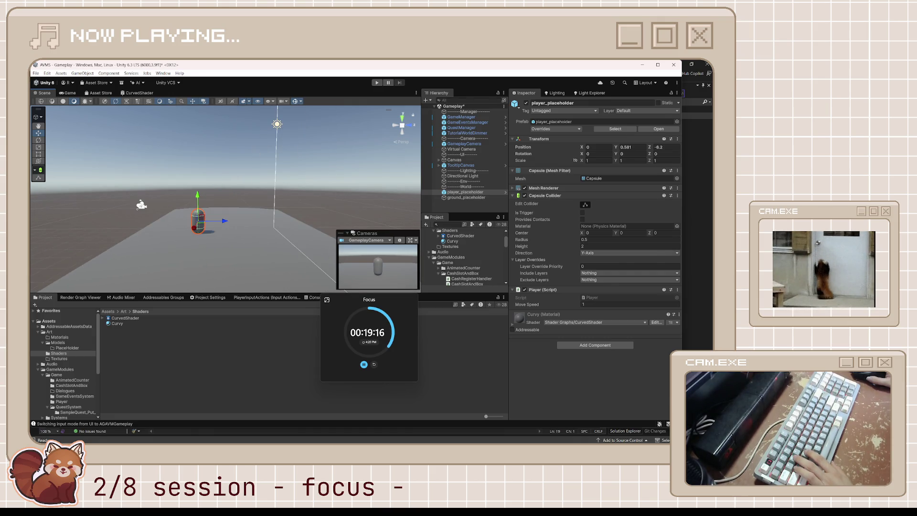
Preview the GameplayCamera's view in the Game tab, then return to the Scene view.
click(141, 206)
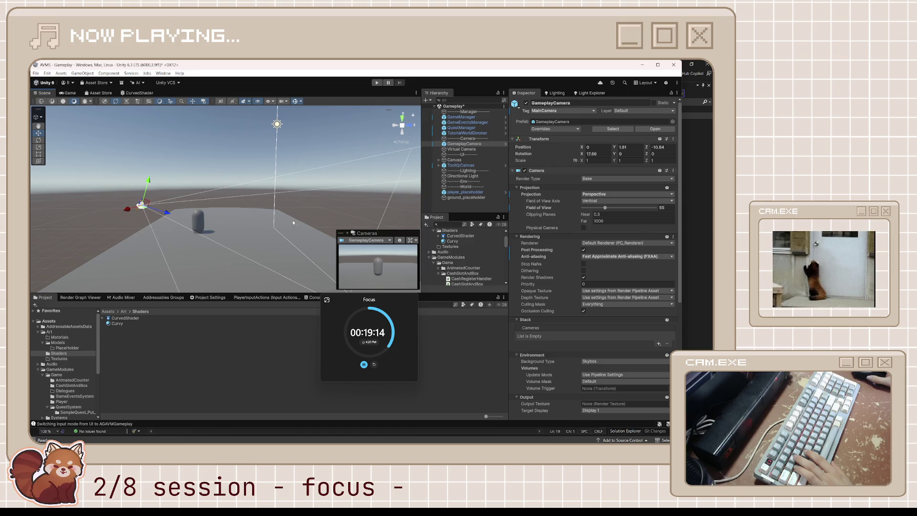
click(79, 93)
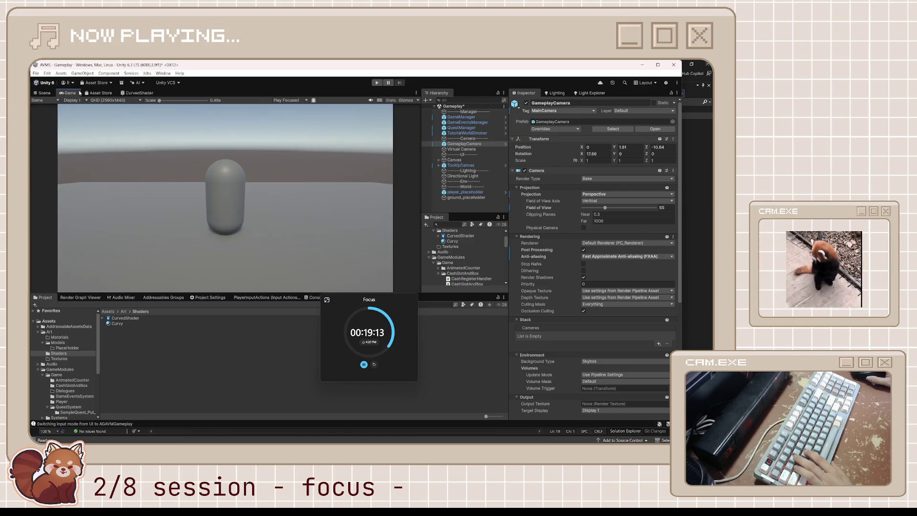
click(42, 93)
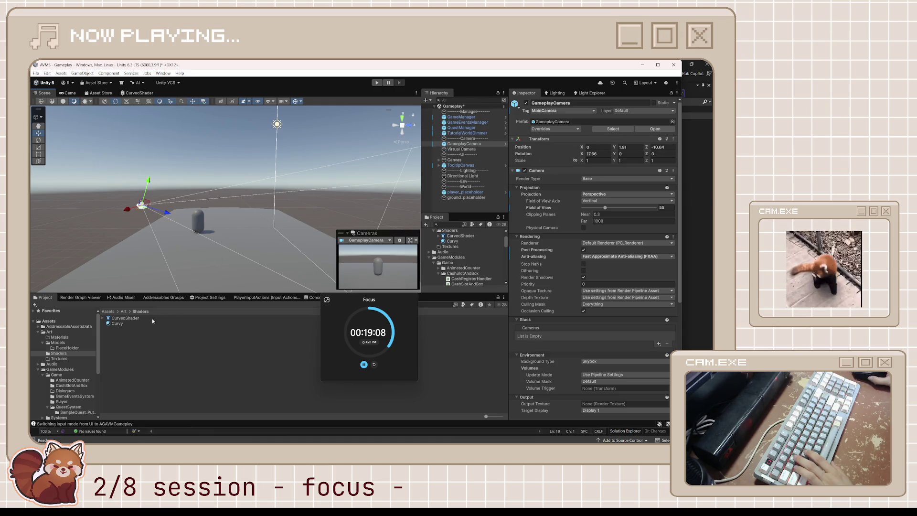
click(129, 324)
Try Curvy CurveStrength values -0.01, -0.1, -0.05 and -0.005, ending at -0.009.
click(601, 143)
click(601, 143)
key(BackSpace)
text(1)
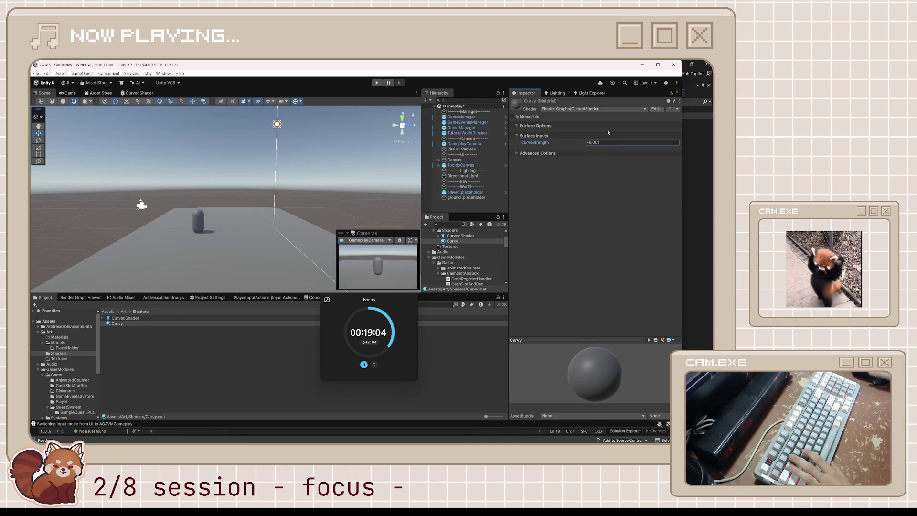
text(-0.01)
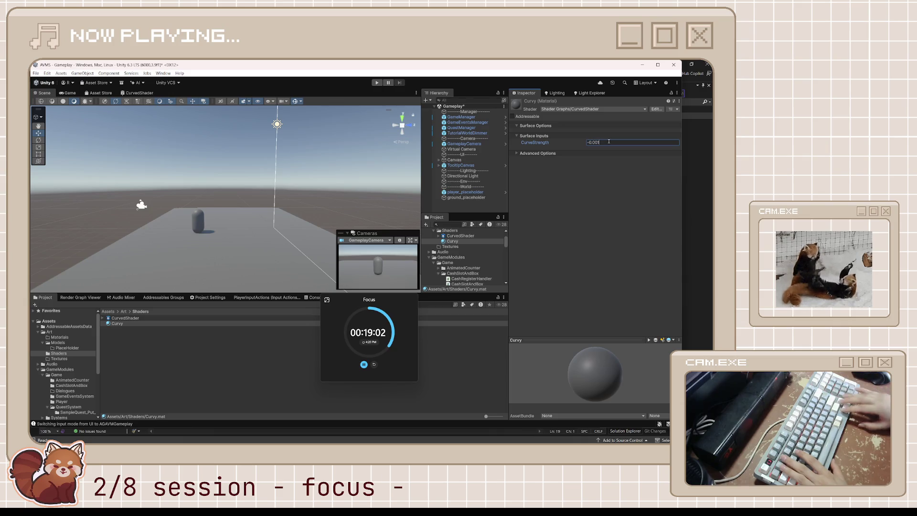
key(BackSpace)
key(BackSpace)
text(1)
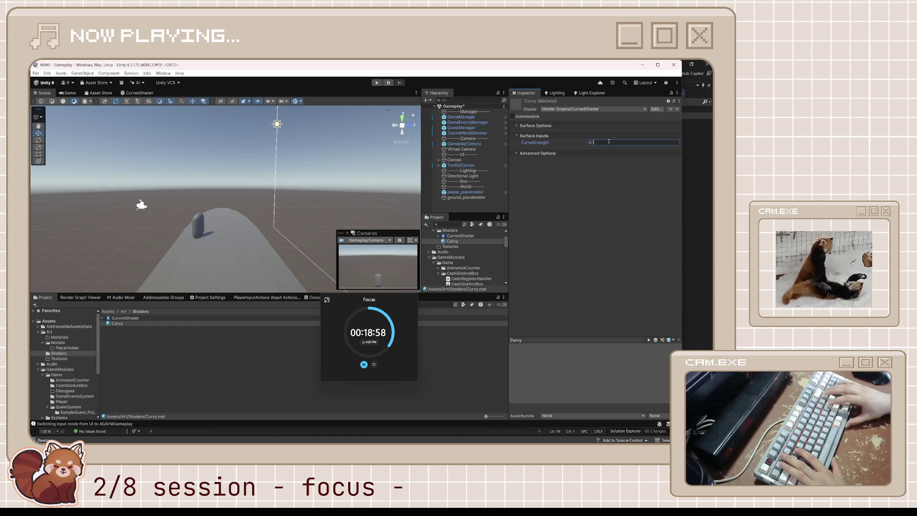
key(BackSpace)
text(0)
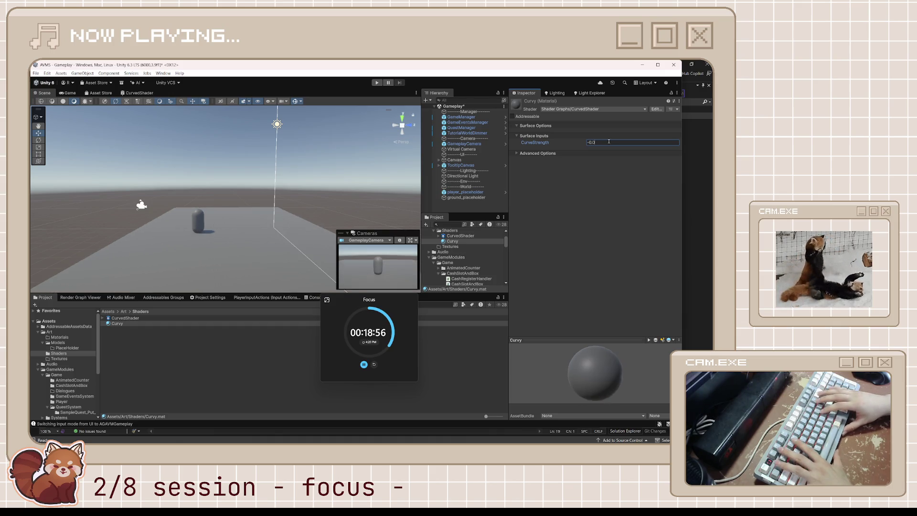
text(5)
key(BackSpace)
text(05)
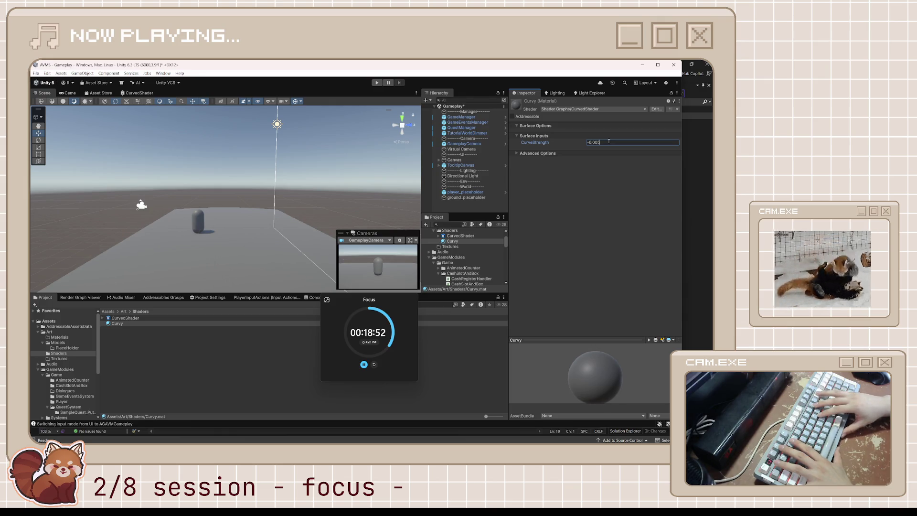
key(BackSpace)
text(9)
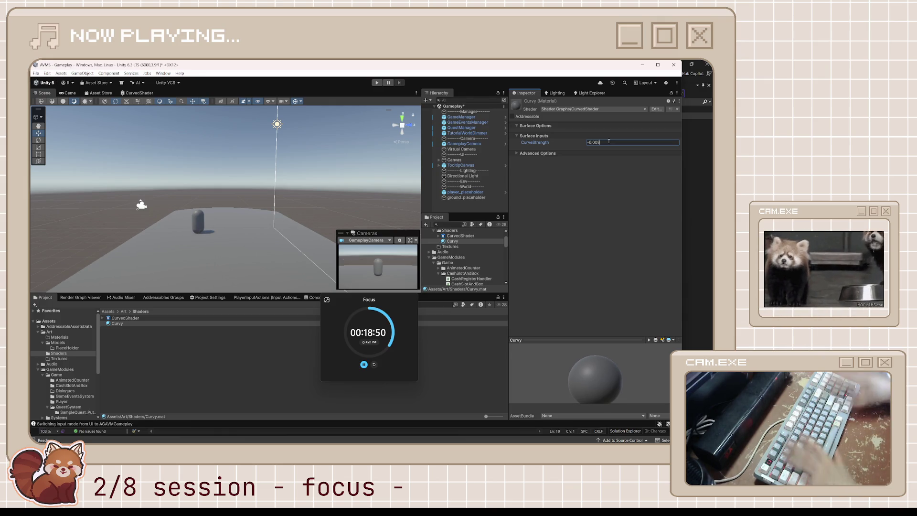
Check the curve from the gameplay camera, then return to the Scene view and select the ground plane.
scroll(284, 249, up, 2)
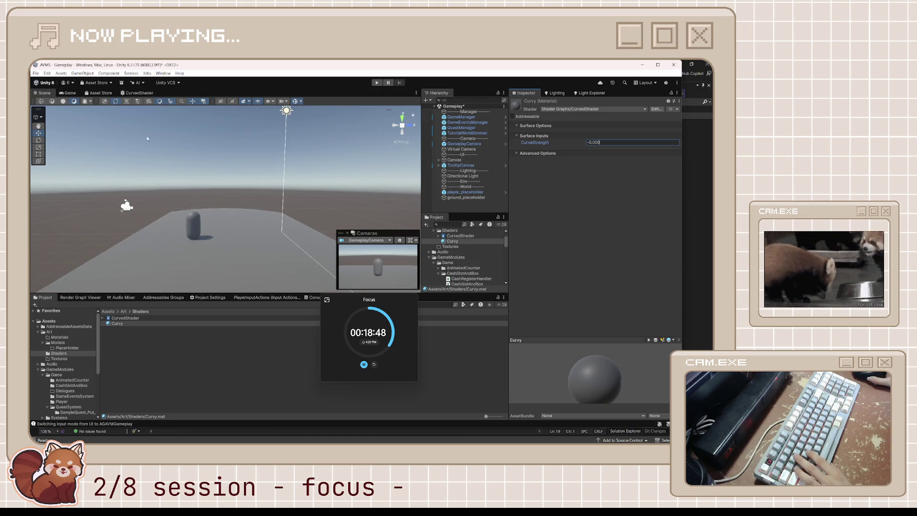
click(69, 92)
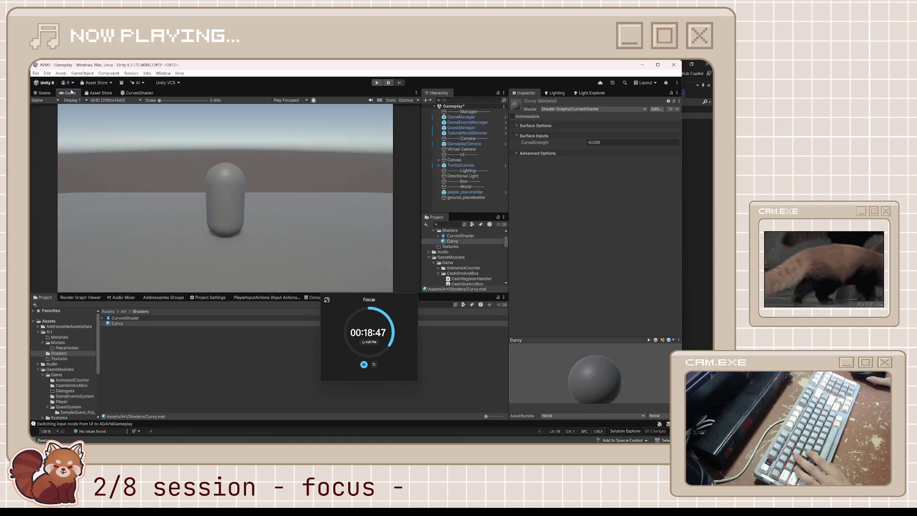
click(44, 94)
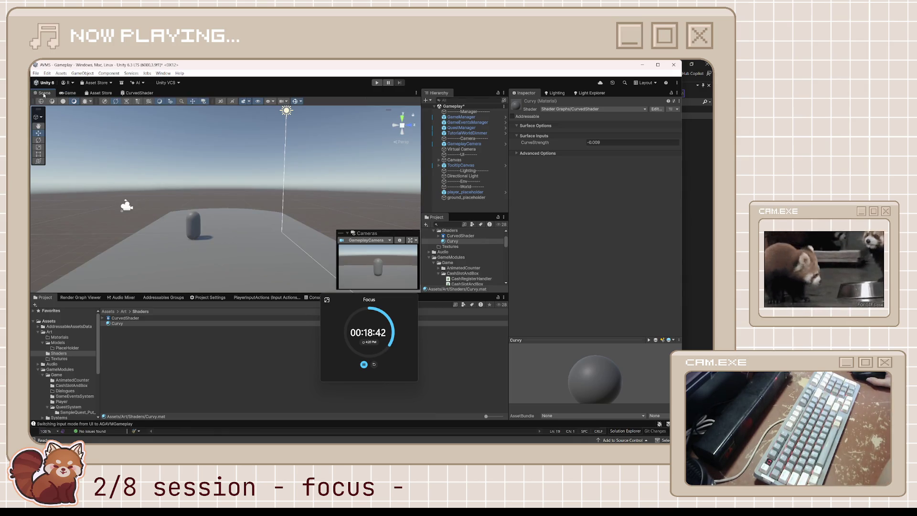
click(262, 267)
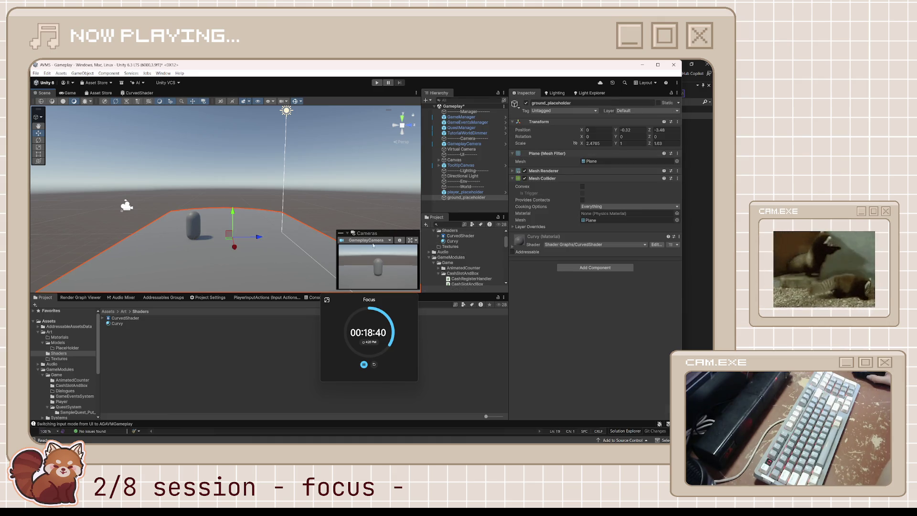
Scale ground_placeholder along Z to about 8.46 and save the scene.
key(f)
key(e)
key(r)
drag(243, 226, 355, 221)
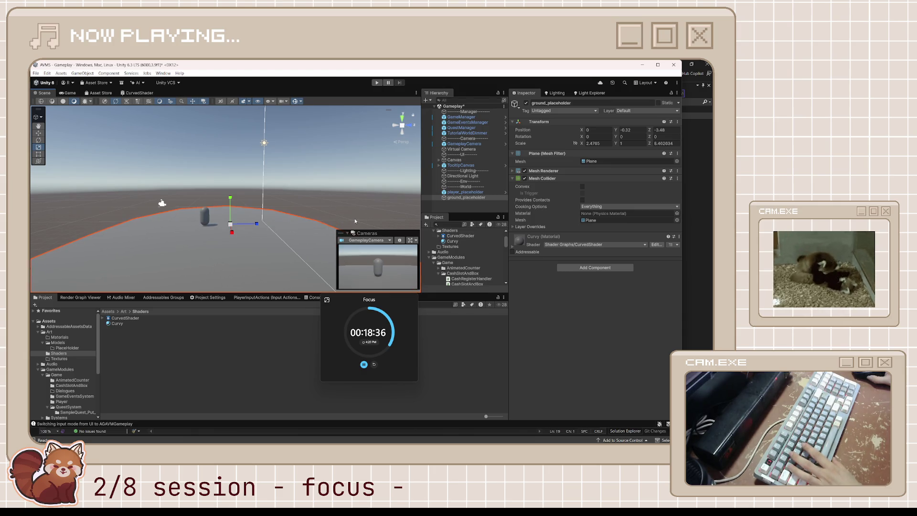
key(ctrl+s)
Preview the resized ground from the gameplay camera, then return to the Scene view and select the Curvy material.
key(ctrl+2)
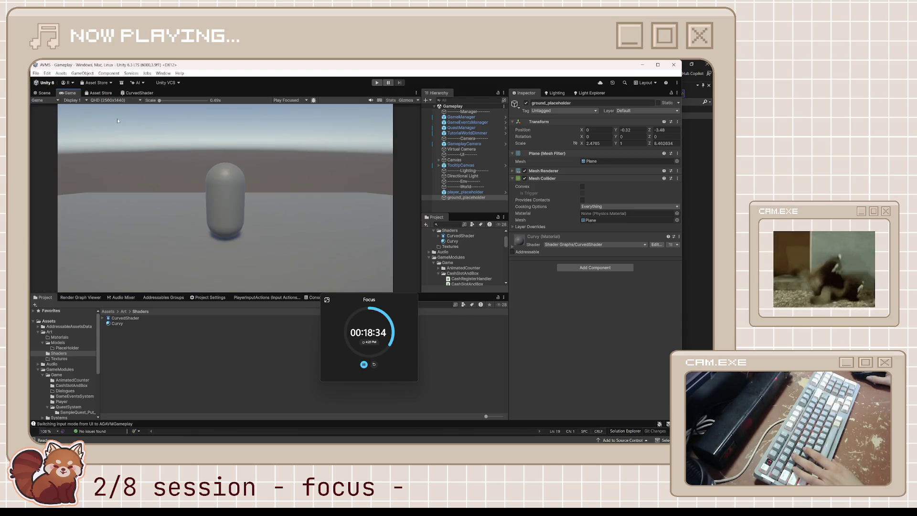
click(44, 93)
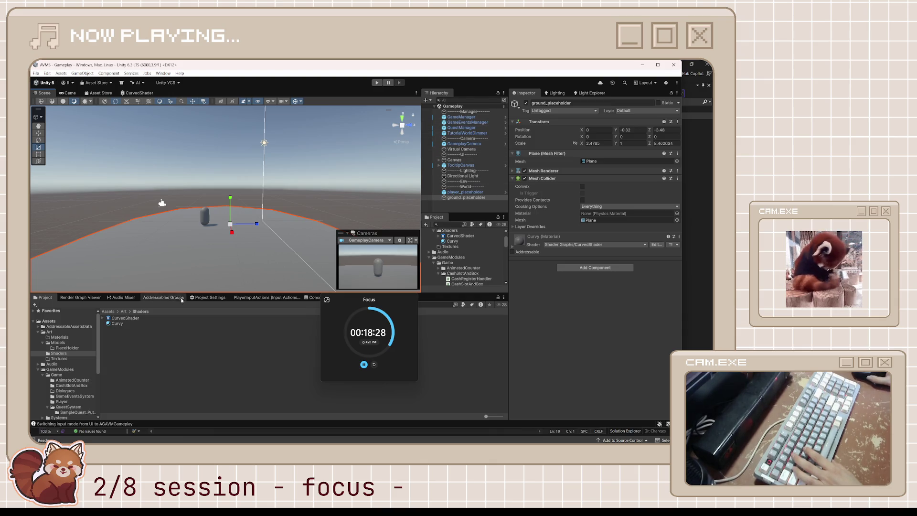
click(128, 325)
Set Curvy's CurveStrength to -0.0001, then -0.0005, then -0.0009, and reselect the ground plane.
click(603, 143)
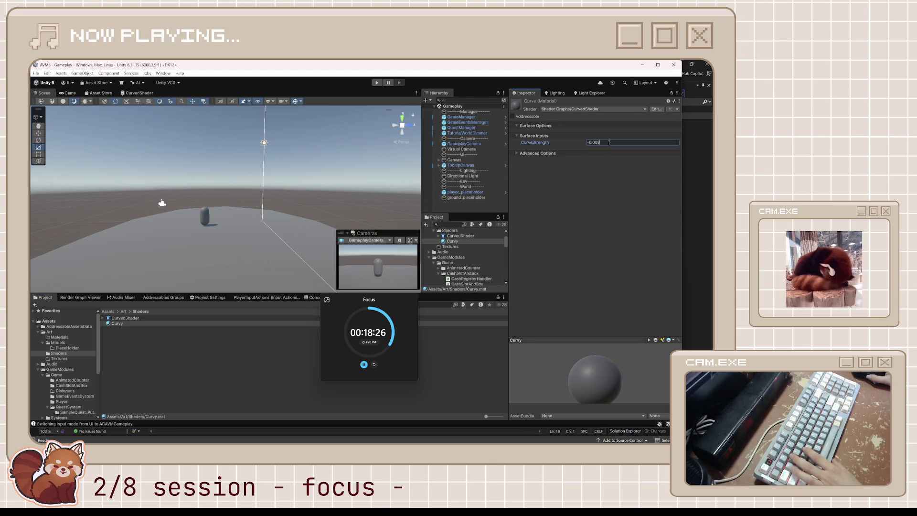
text(-0.0001)
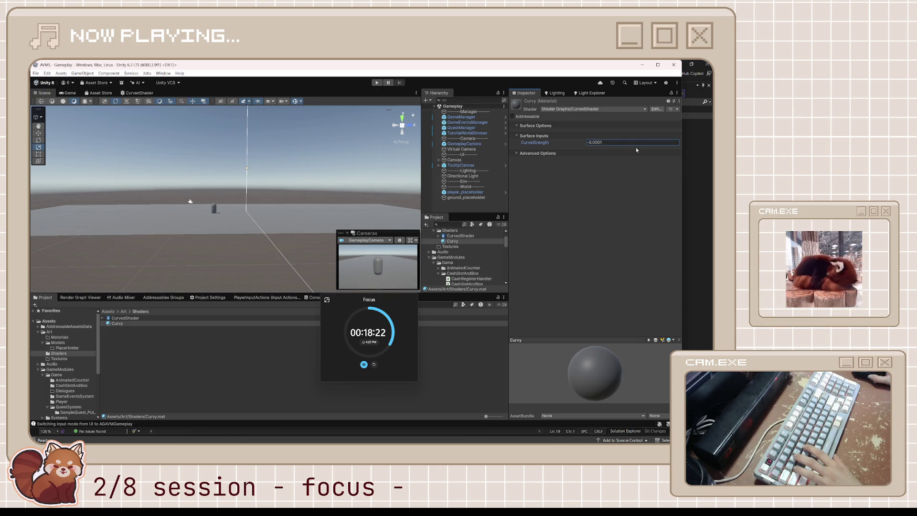
text(-0.0005)
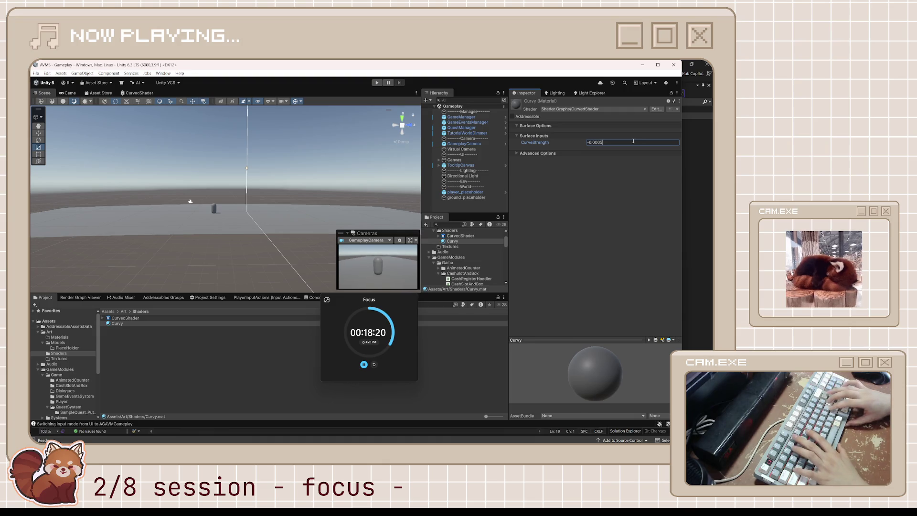
key(BackSpace)
text(9)
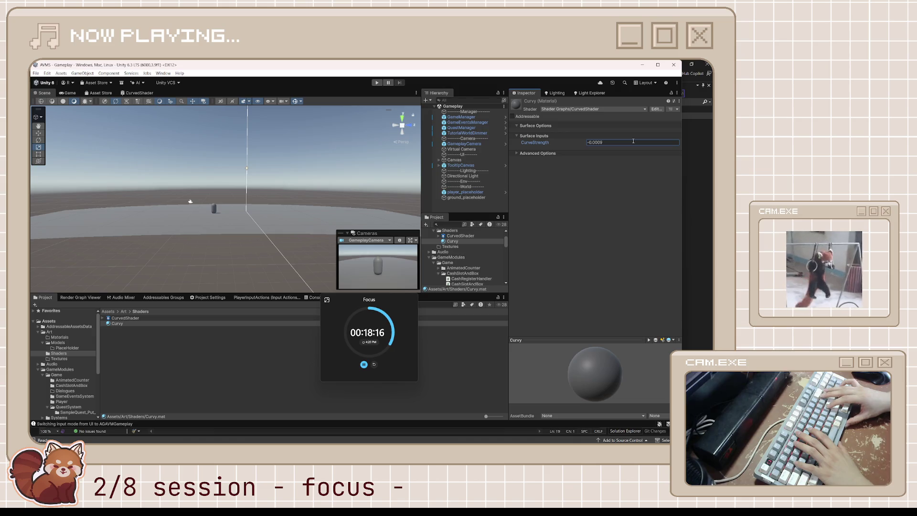
click(240, 223)
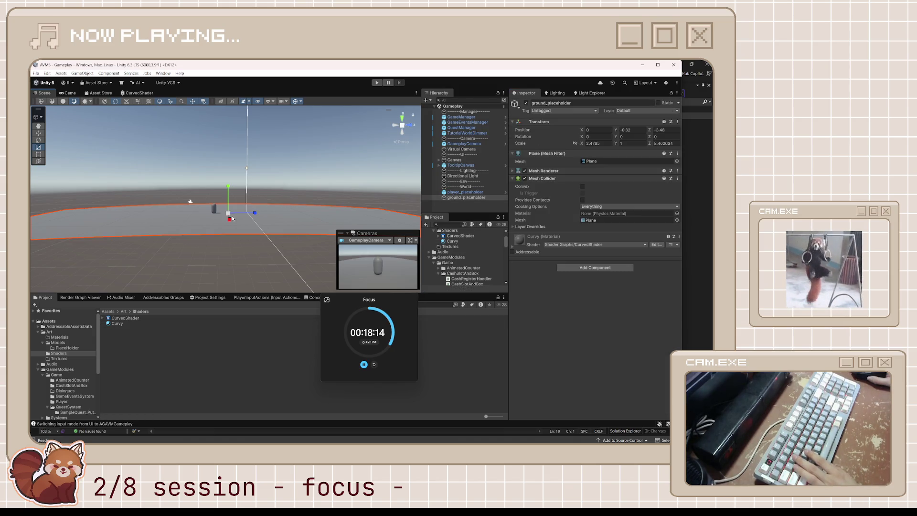
Scale ground_placeholder along X to about 9.9 and check it in the Game view.
mouse_move(228, 219)
mouse_down()
mouse_move(235, 236)
mouse_move(234, 215)
mouse_up()
scroll(234, 214, up, 3)
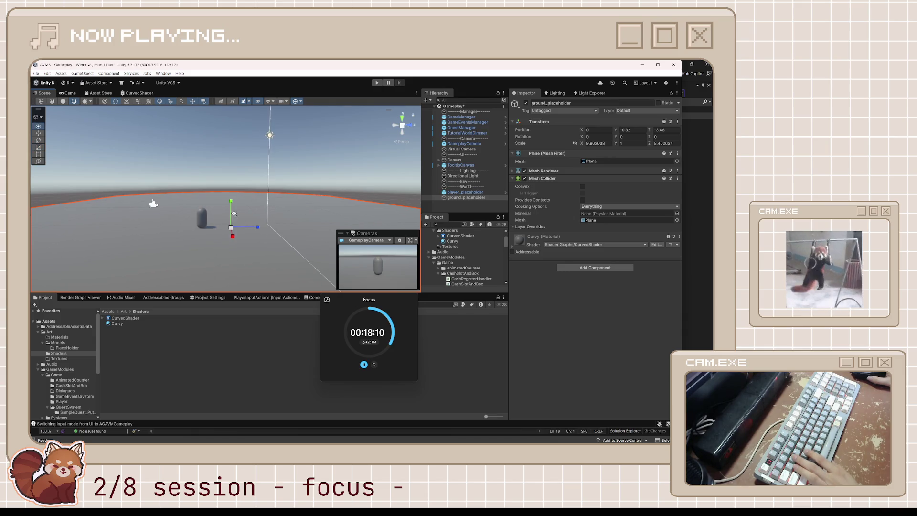
click(66, 92)
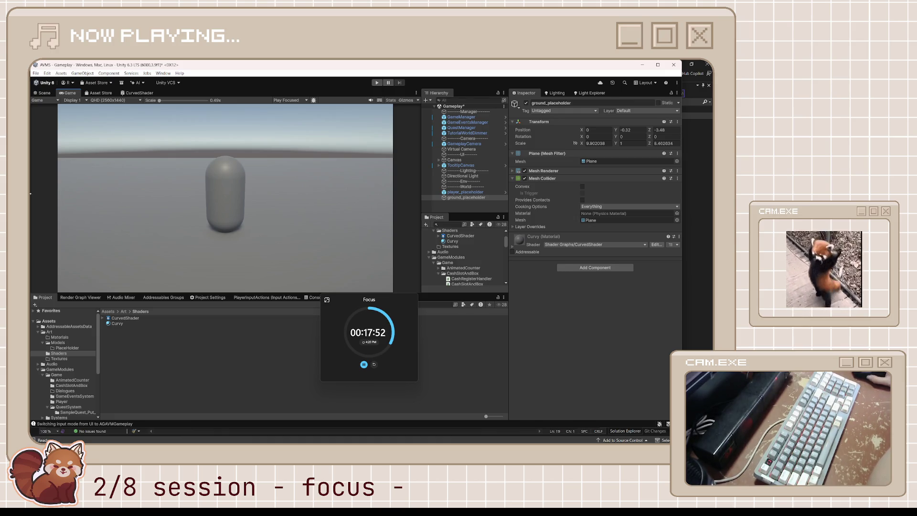
Drag GameplayCamera's Position Z while checking the Game view, ending near -8.49, then reselect the ground.
click(43, 93)
click(124, 166)
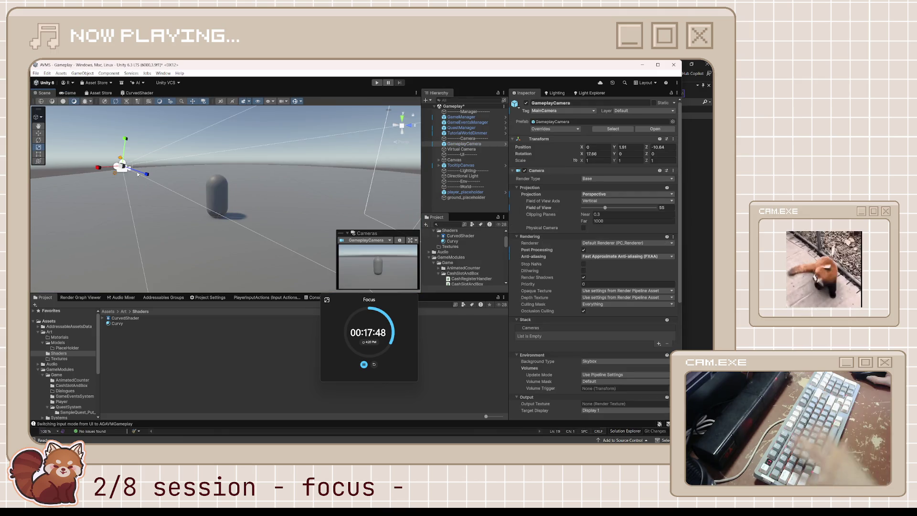
key(w)
mouse_move(647, 147)
mouse_down()
mouse_move(629, 148)
mouse_move(655, 147)
mouse_move(644, 153)
mouse_up()
key(ctrl+2)
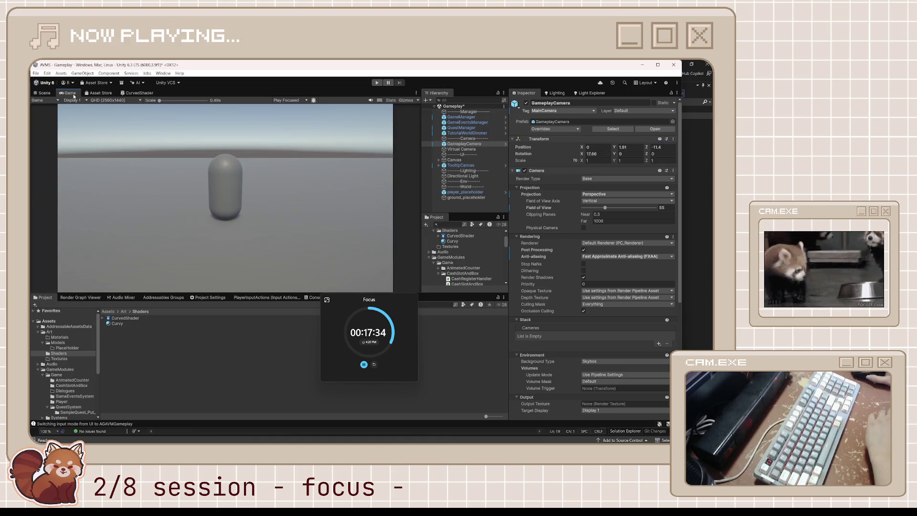
mouse_move(652, 148)
mouse_down()
mouse_move(394, 187)
mouse_move(560, 174)
mouse_move(661, 179)
mouse_up()
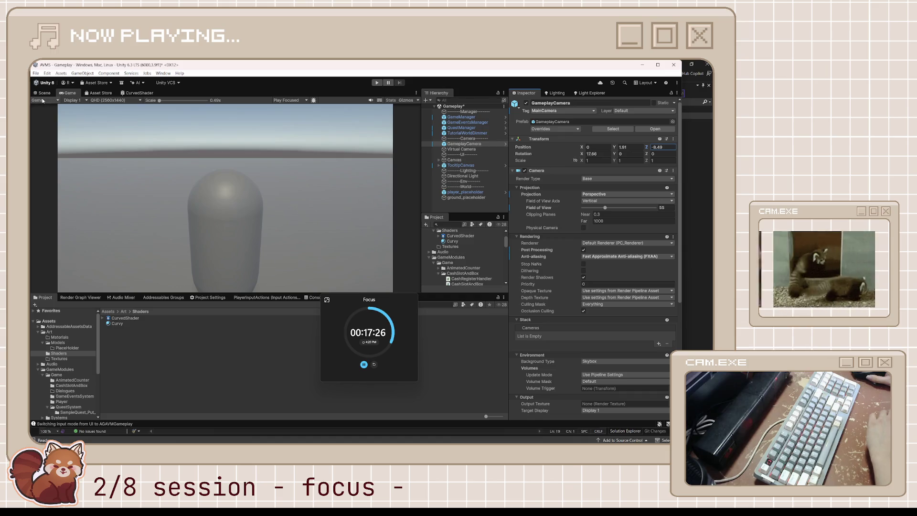
click(42, 94)
click(155, 245)
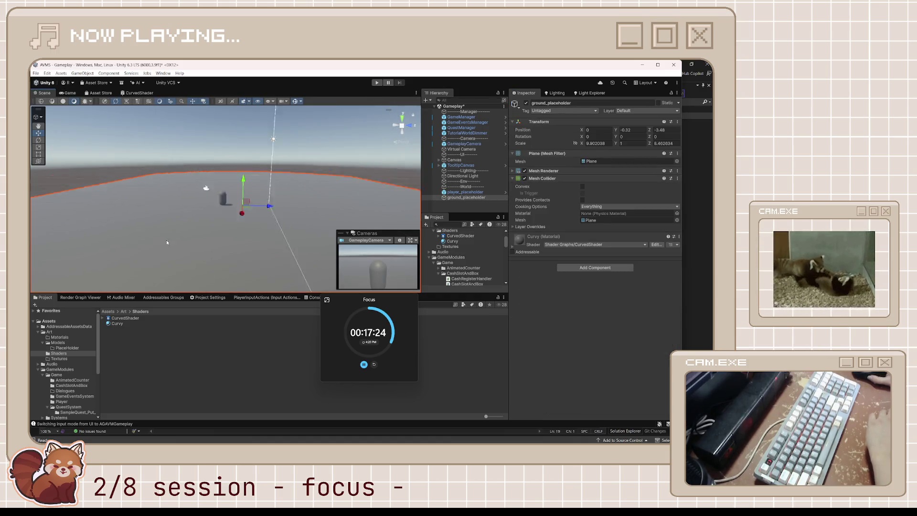
Shrink ground_placeholder to about 5.46 by 4.36 scale and preview it from the gameplay camera.
key(f)
key(e)
key(r)
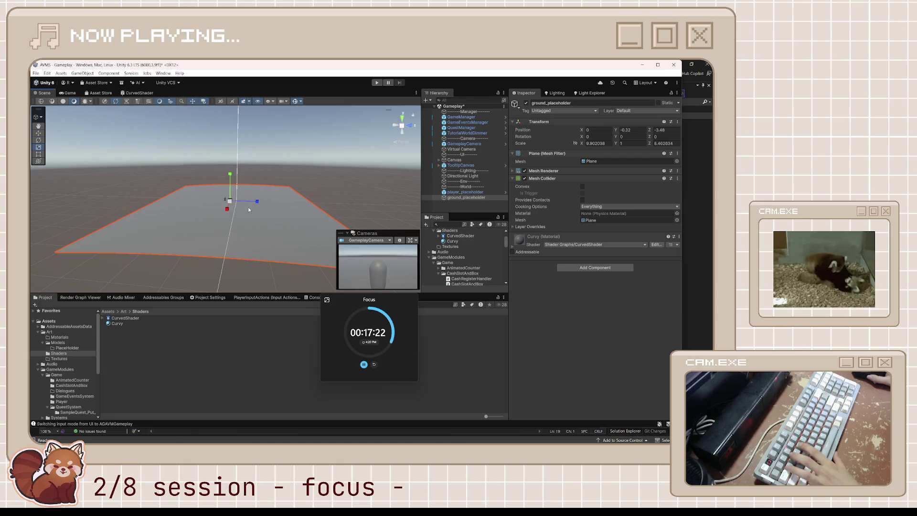
drag(245, 200, 220, 213)
scroll(225, 198, up, 5)
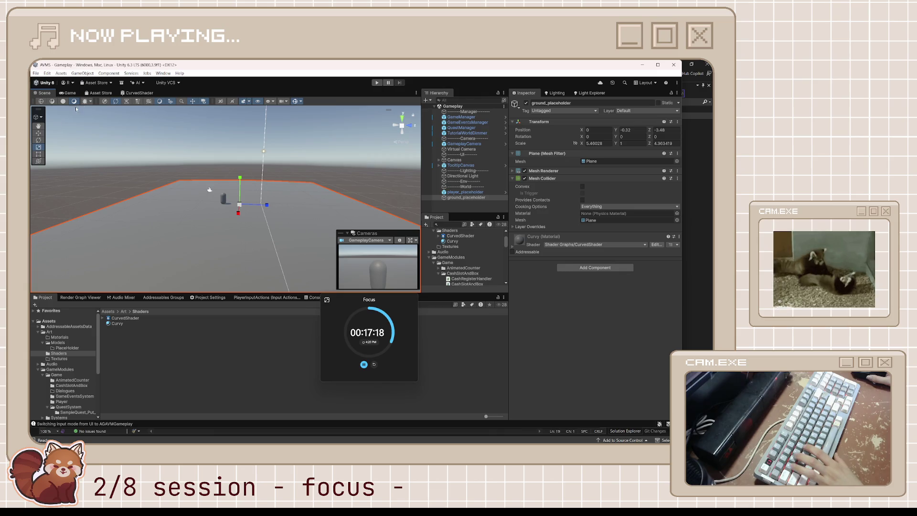
click(70, 92)
Push the ground plane back along Z, then reframe and recentre it in the Scene view.
click(651, 131)
drag(651, 132, 598, 142)
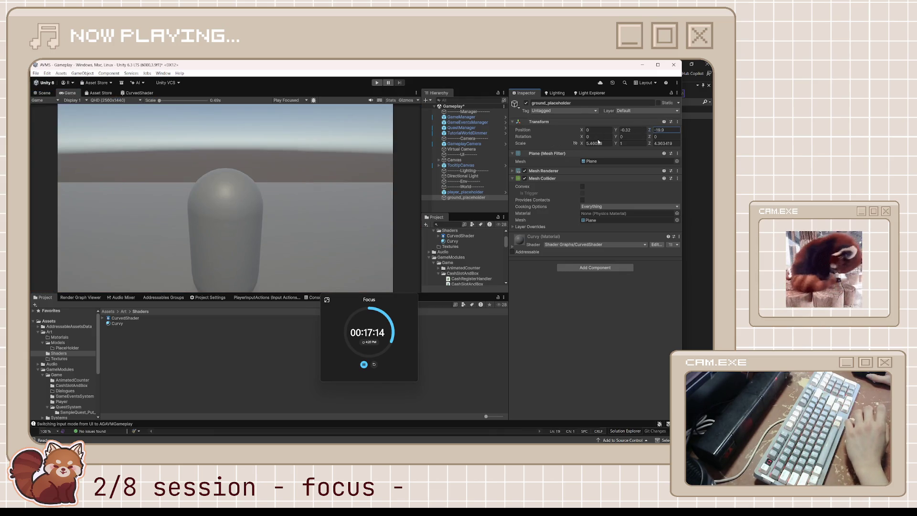
click(42, 92)
key(f)
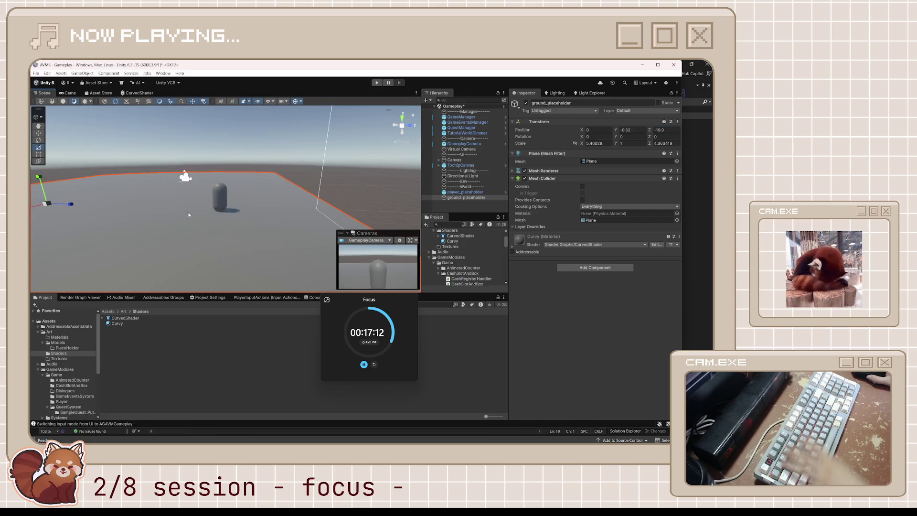
scroll(151, 225, down, 5)
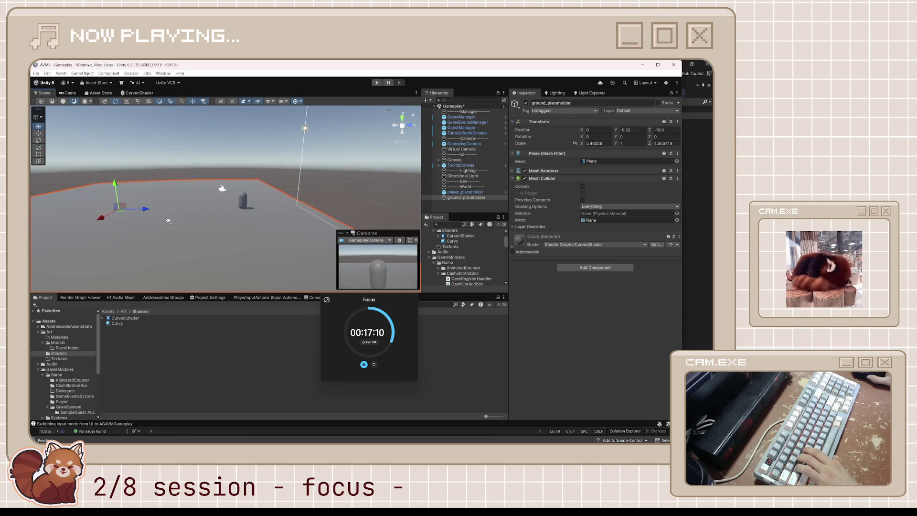
drag(152, 212, 263, 206)
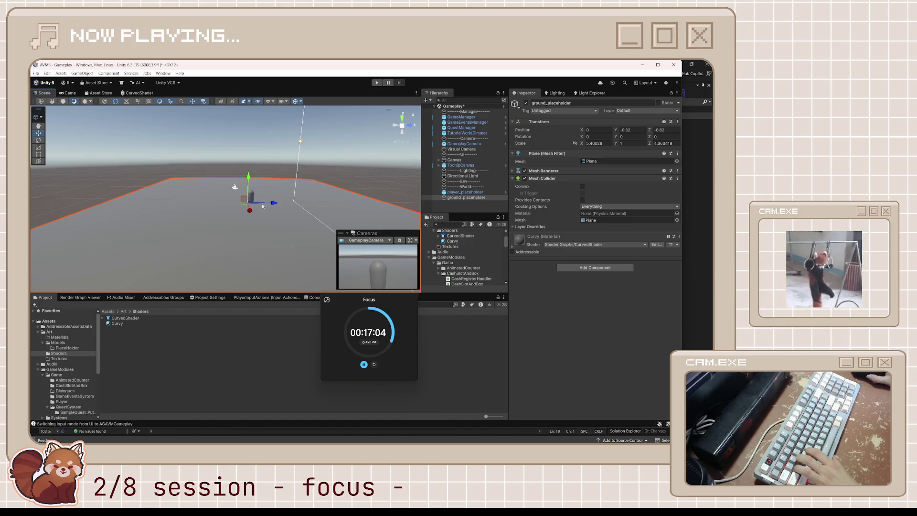
scroll(262, 204, down, 2)
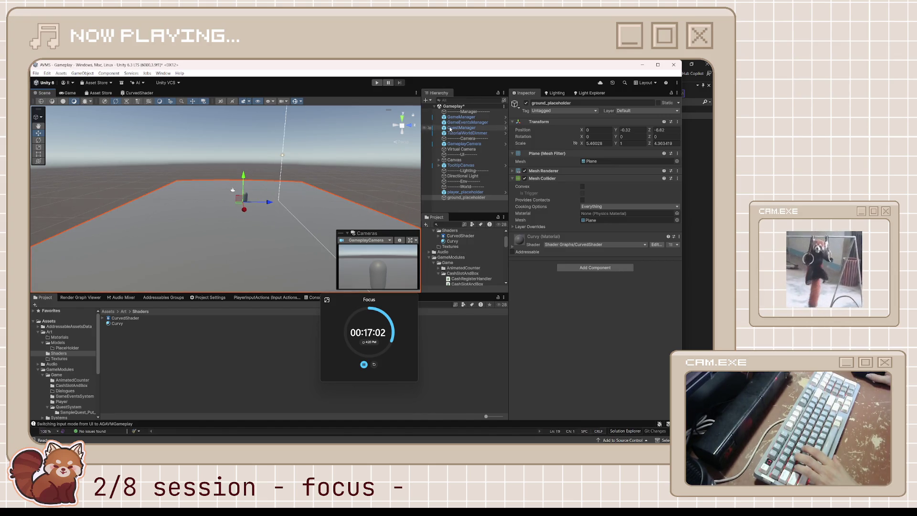
Nudge the Virtual Camera slightly along Z, then start retyping the Curvy material's CurveStrength.
click(469, 150)
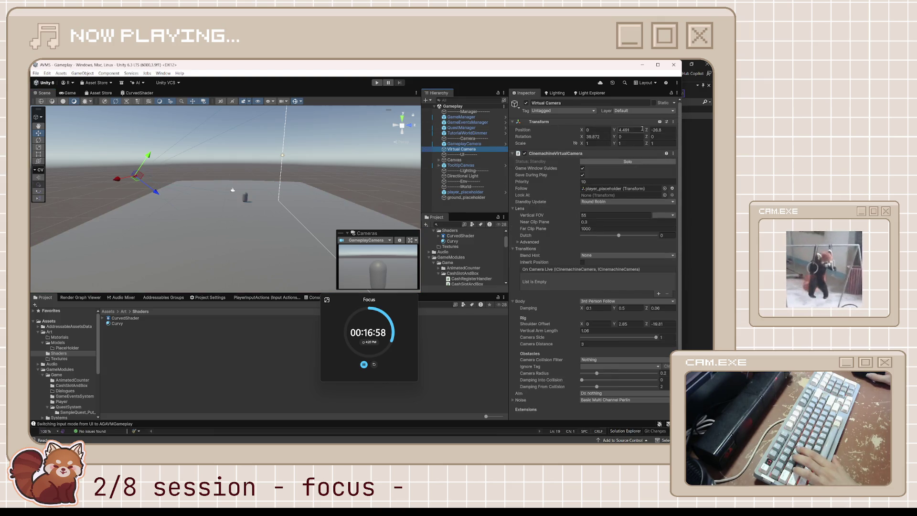
drag(649, 131, 636, 132)
click(245, 221)
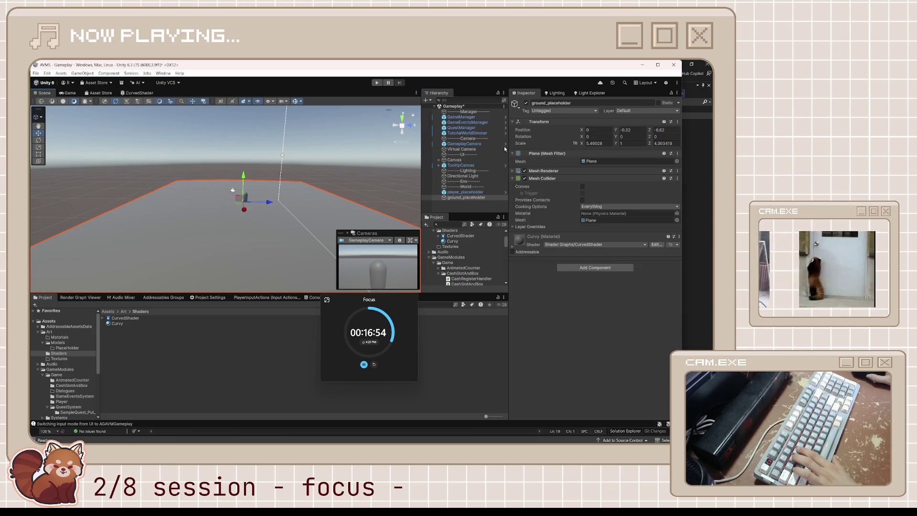
click(118, 328)
click(118, 325)
click(611, 142)
key(BackSpace)
key(BackSpace)
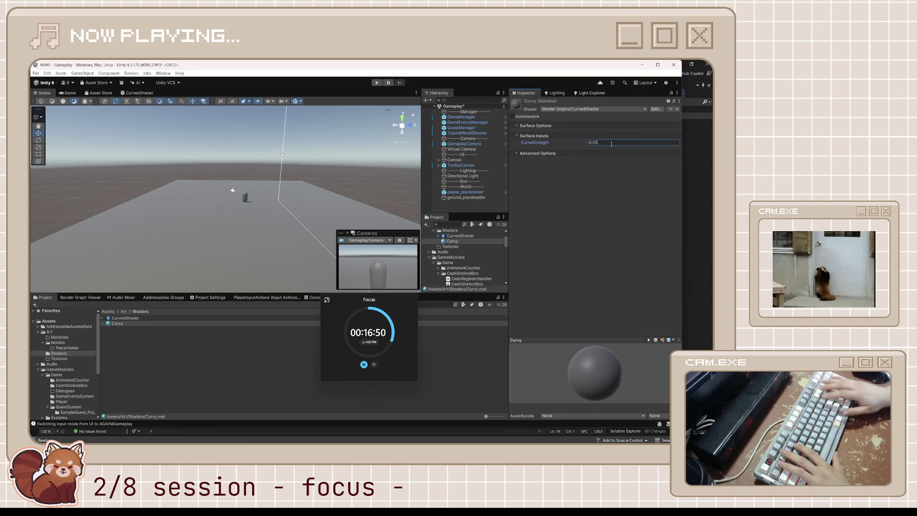
Try a series of small CurveStrength values on the Curvy material.
text(5)
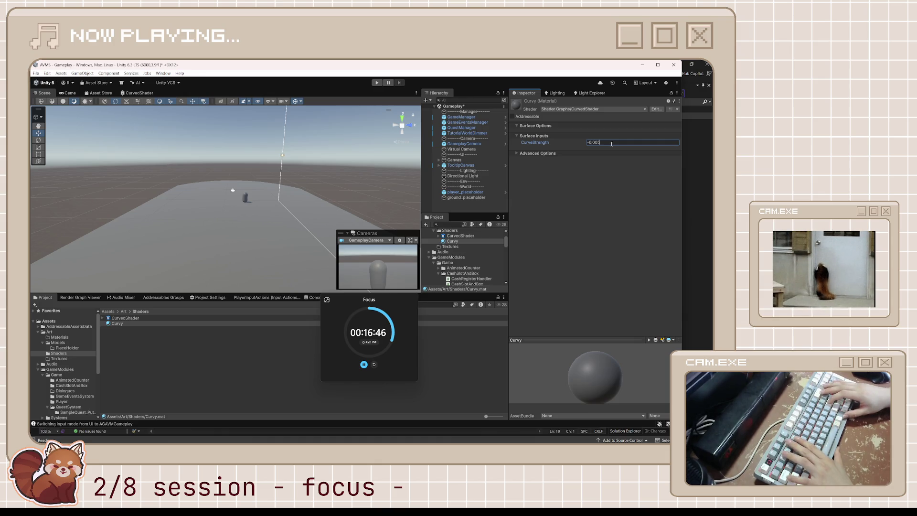
key(BackSpace)
text(4)
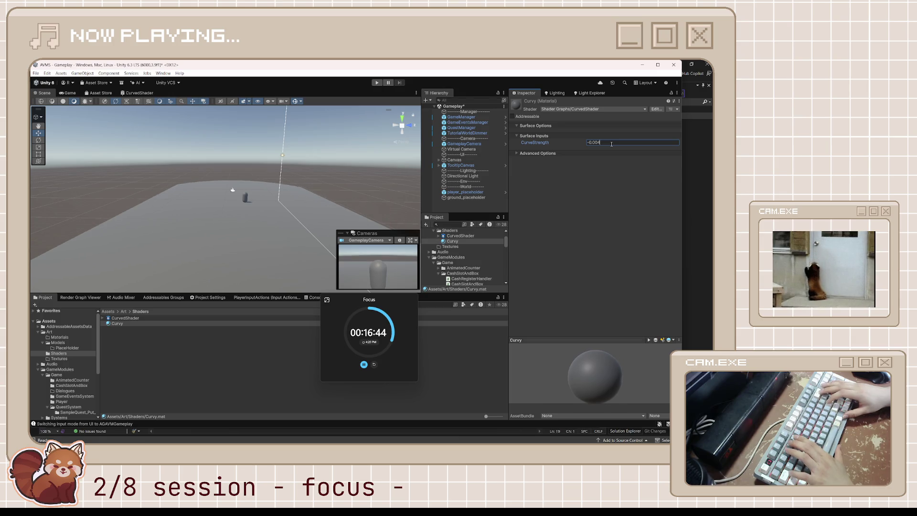
key(BackSpace)
text(1)
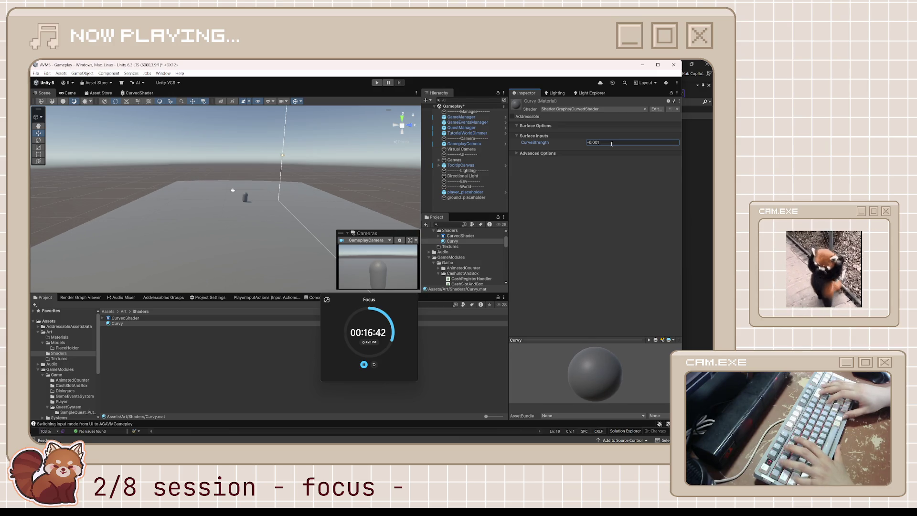
key(BackSpace)
text(5)
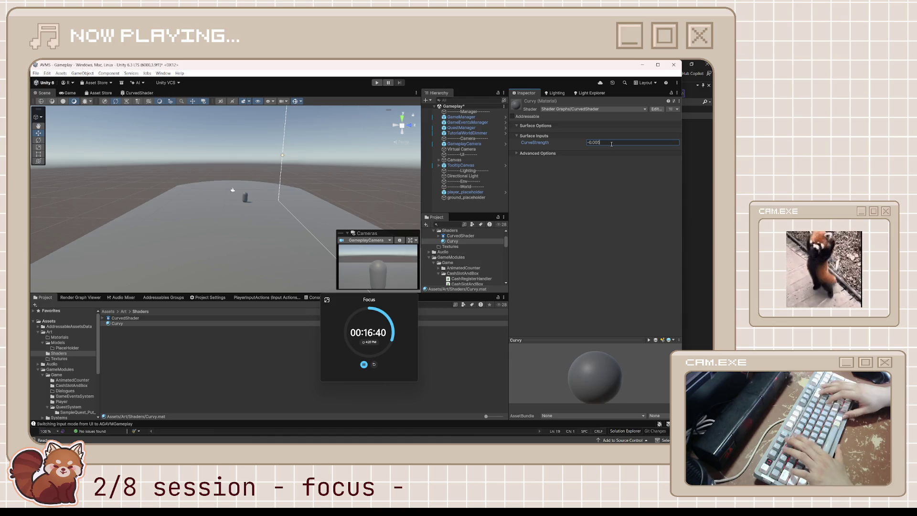
key(BackSpace)
text(3)
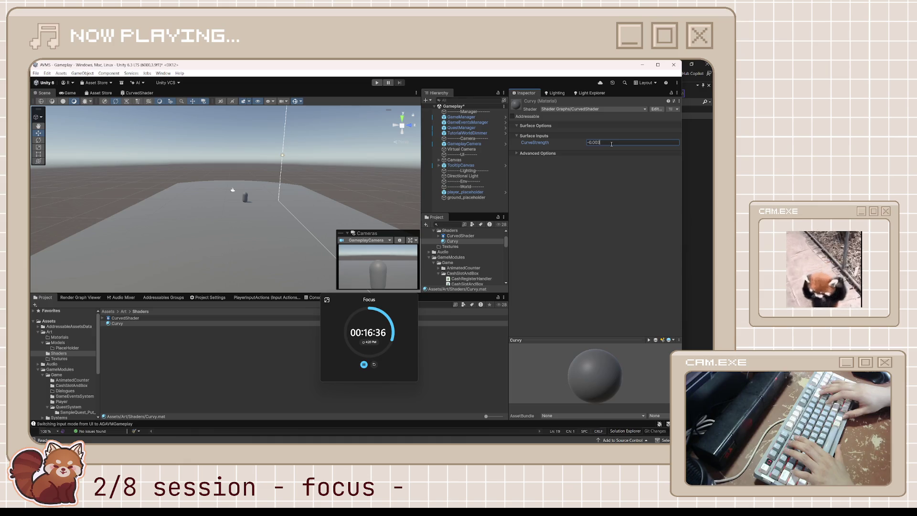
key(BackSpace)
text(03)
Settle CurveStrength at -0.01, save the scene, and view it through the game camera.
key(BackSpace)
key(BackSpace)
key(BackSpace)
text(2)
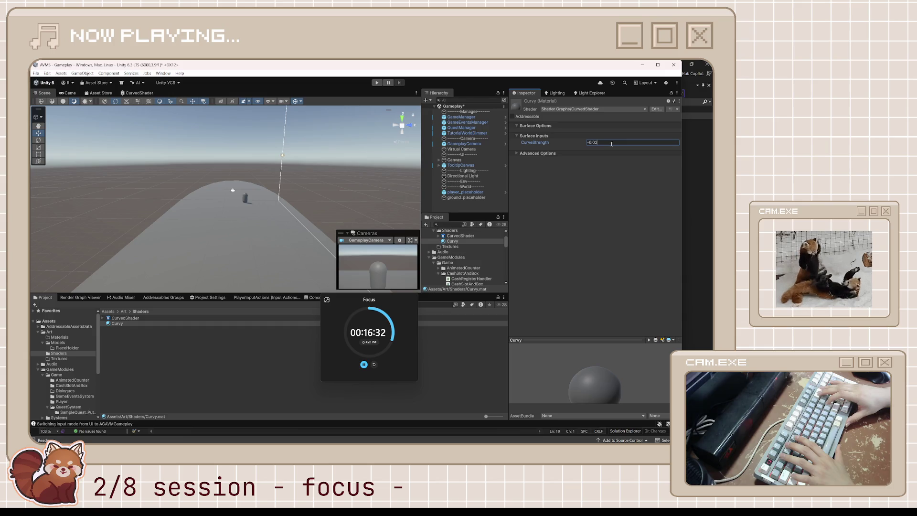
key(BackSpace)
text(5)
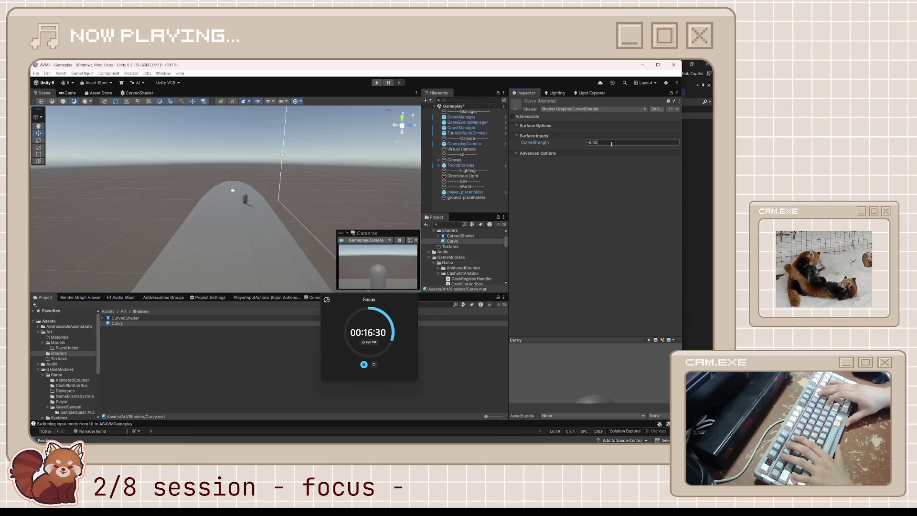
key(BackSpace)
text(1)
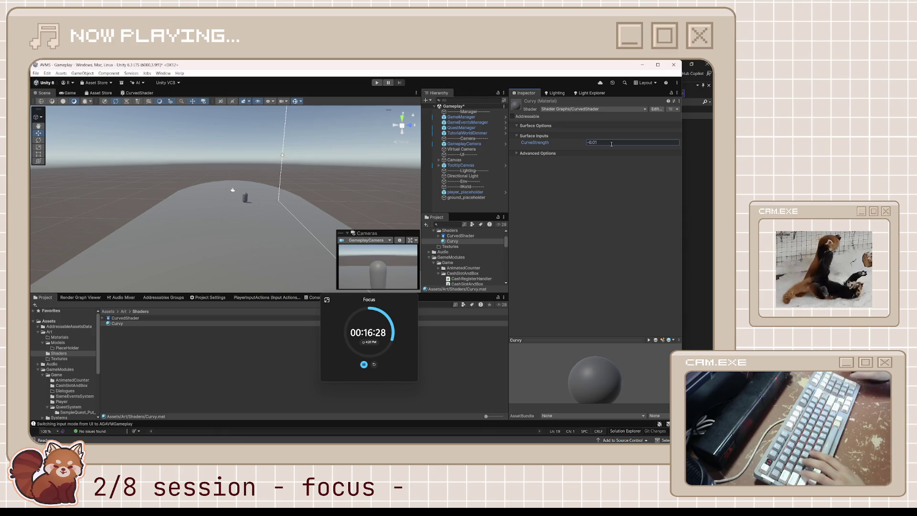
key(ctrl+s)
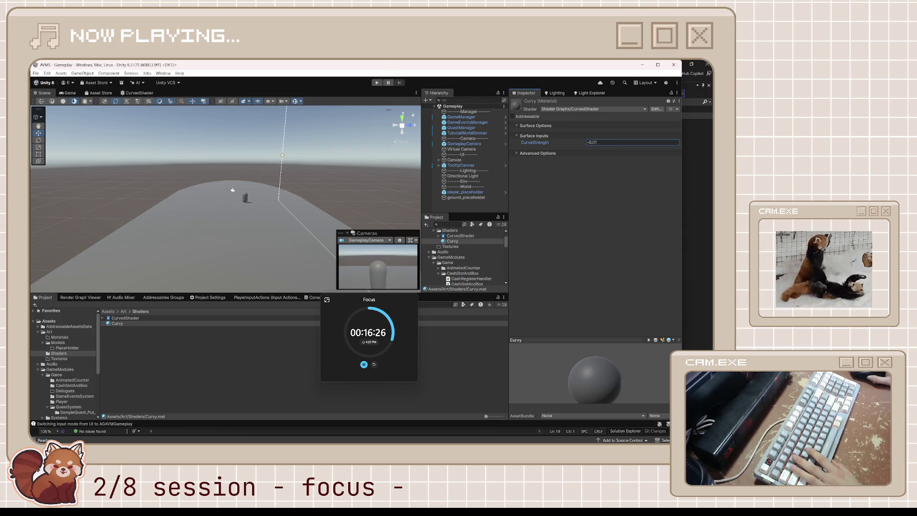
click(69, 93)
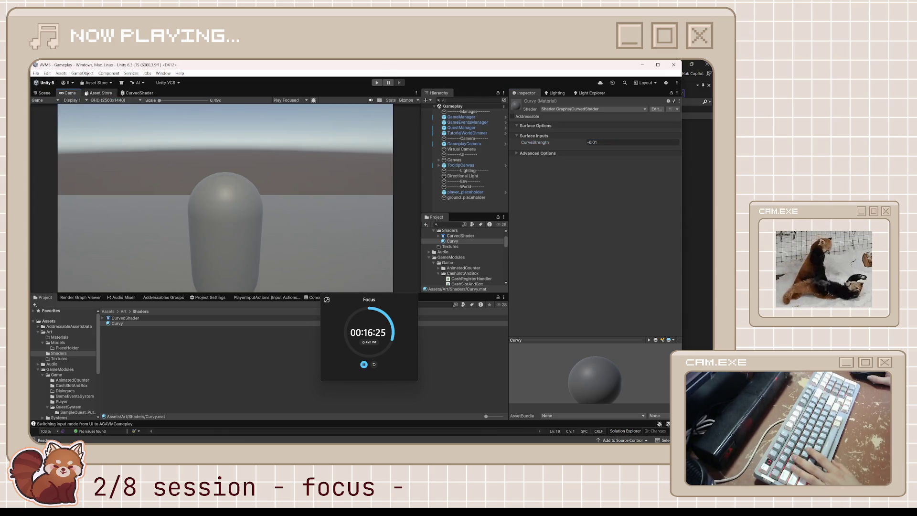
Drag GameplayCamera's position back, up and forward, comparing Scene and Game views.
click(483, 144)
mouse_move(645, 148)
mouse_down()
mouse_move(594, 148)
mouse_move(631, 137)
mouse_up()
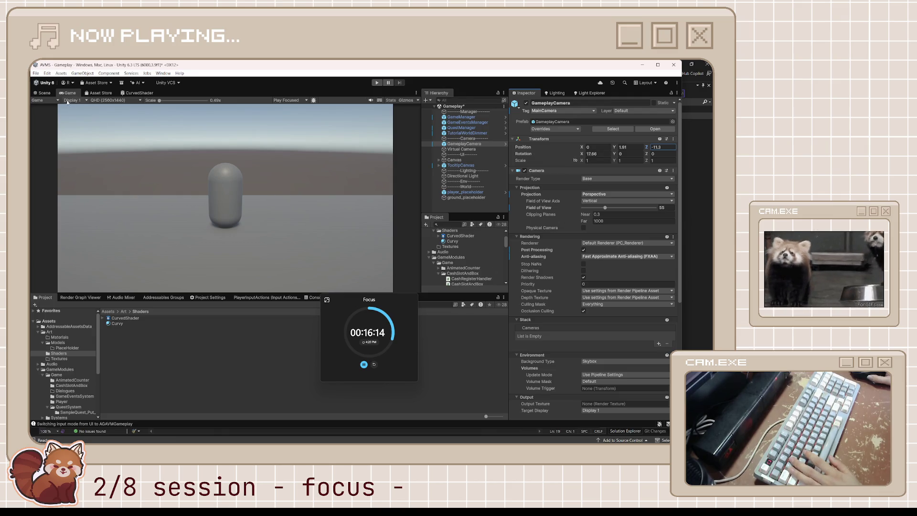
click(50, 95)
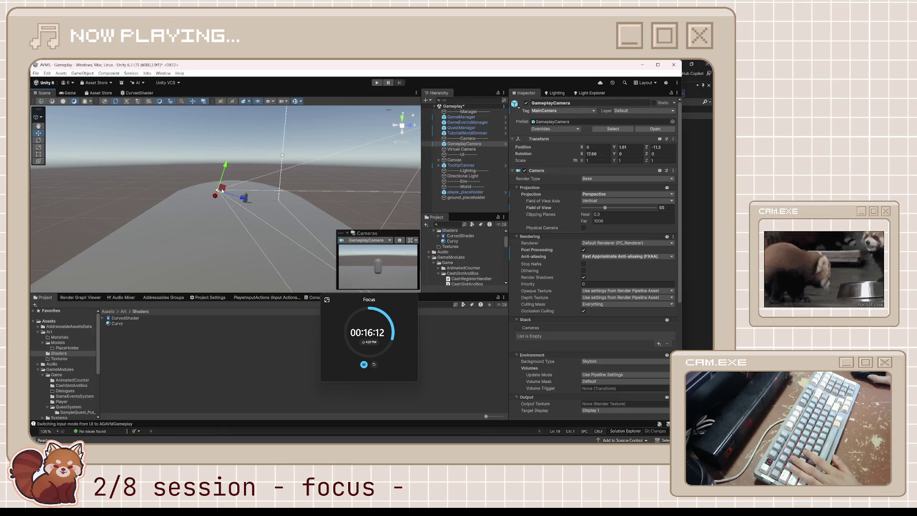
click(69, 94)
mouse_move(614, 150)
mouse_down()
mouse_move(628, 148)
mouse_move(609, 148)
mouse_up()
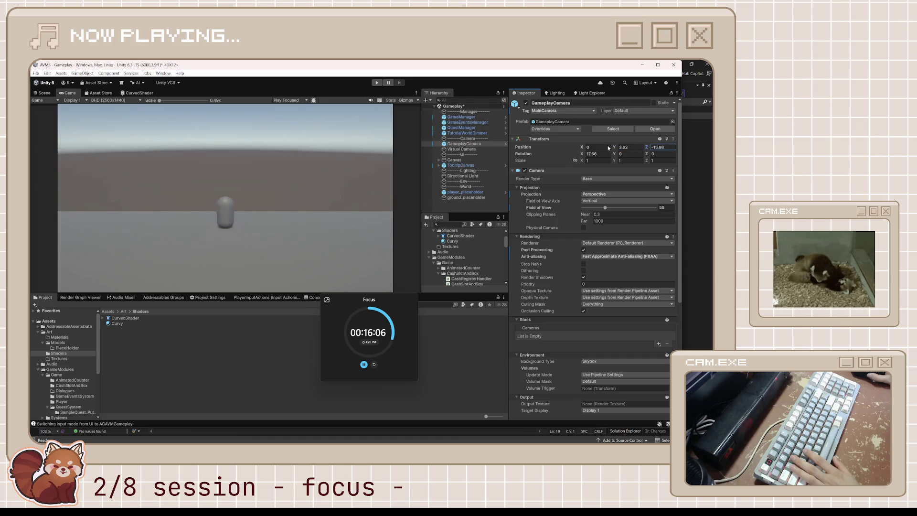
drag(507, 154, 500, 160)
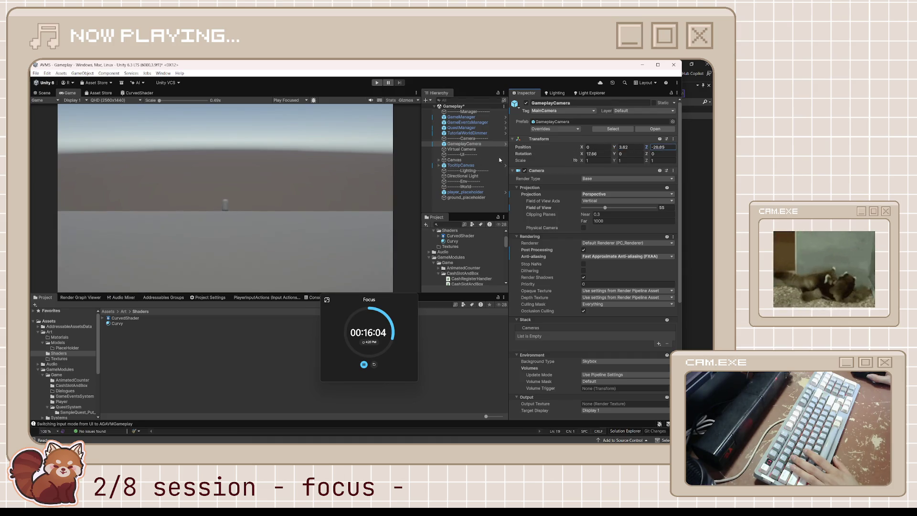
mouse_move(583, 155)
mouse_down()
mouse_move(641, 156)
mouse_move(548, 150)
mouse_up()
Type trial Z positions for GameplayCamera, settling on -9.8.
click(667, 148)
text(-5)
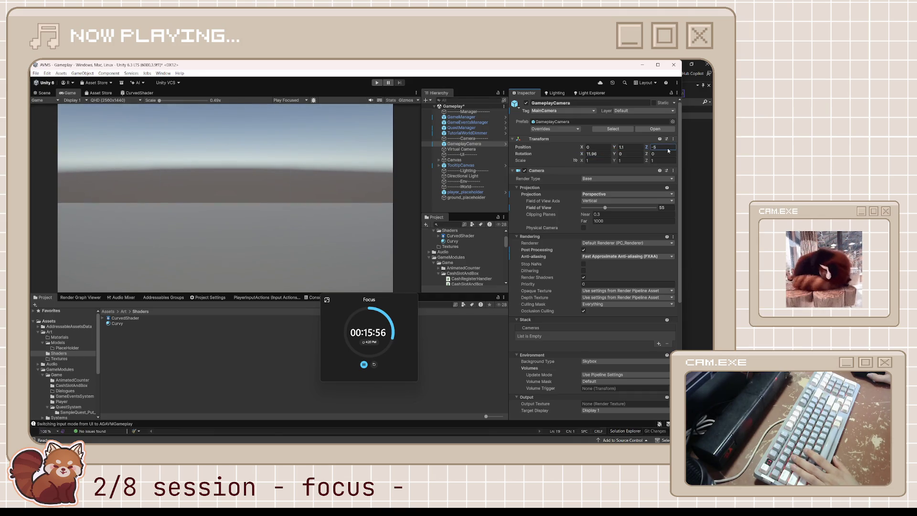
key(BackSpace)
key(BackSpace)
key(BackSpace)
text(21)
key(BackSpace)
key(BackSpace)
key(BackSpace)
text(6.9)
key(BackSpace)
text(2.3)
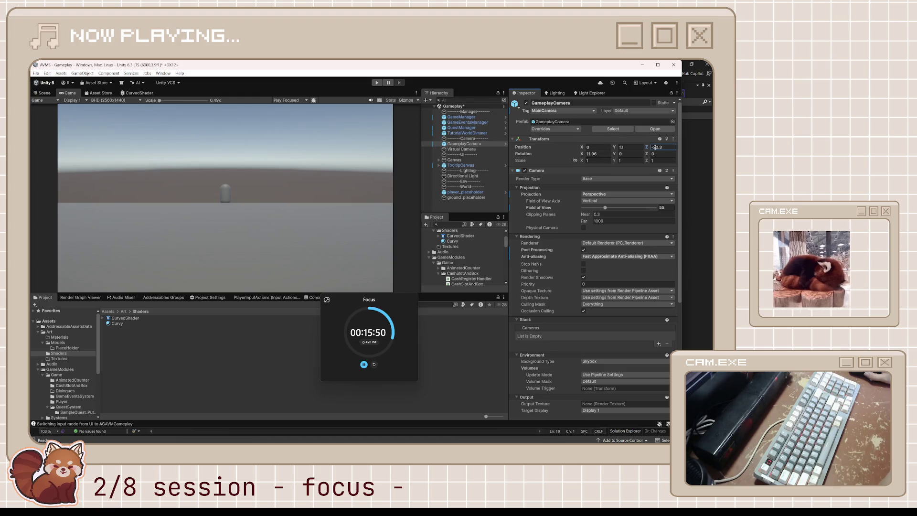
key(BackSpace)
text(9.7)
key(BackSpace)
key(BackSpace)
text(16)
key(BackSpace)
key(BackSpace)
key(BackSpace)
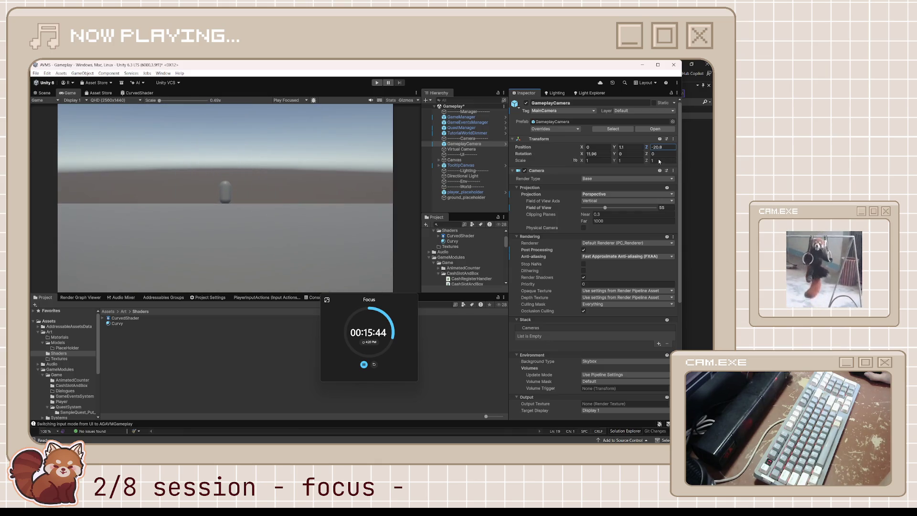
text(0.7)
key(BackSpace)
key(BackSpace)
key(BackSpace)
text(9.1)
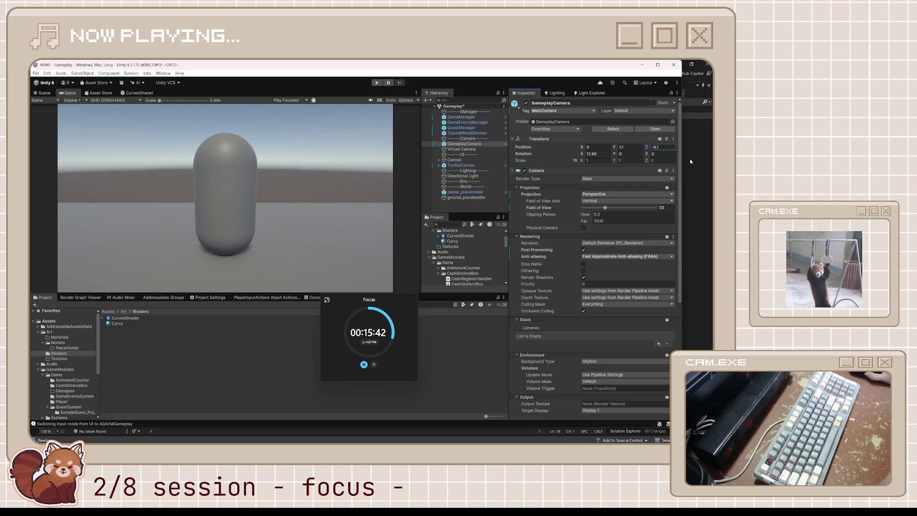
key(BackSpace)
text(8)
Set GameplayCamera's Y position to 0.8, then return to Scene and select the ground plane.
click(621, 147)
text(2.5)
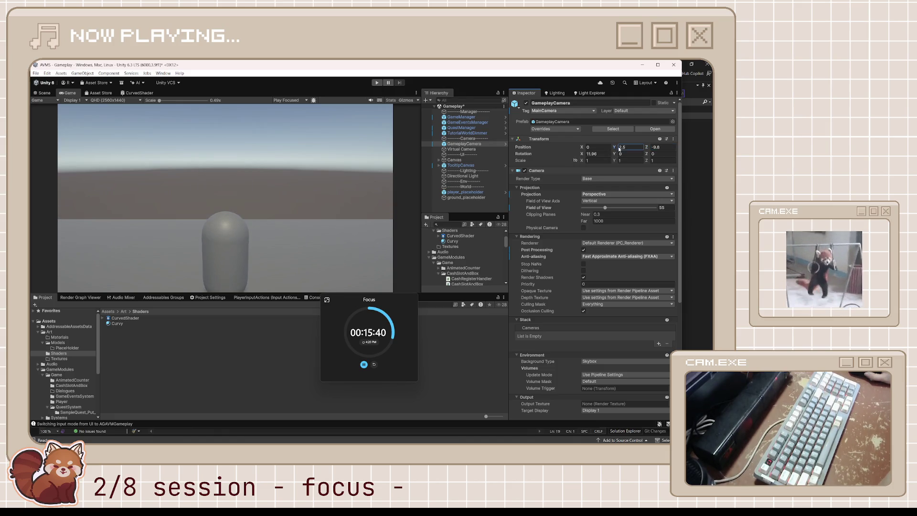
key(BackSpace)
key(BackSpace)
key(BackSpace)
text(0.6)
key(BackSpace)
key(BackSpace)
key(BackSpace)
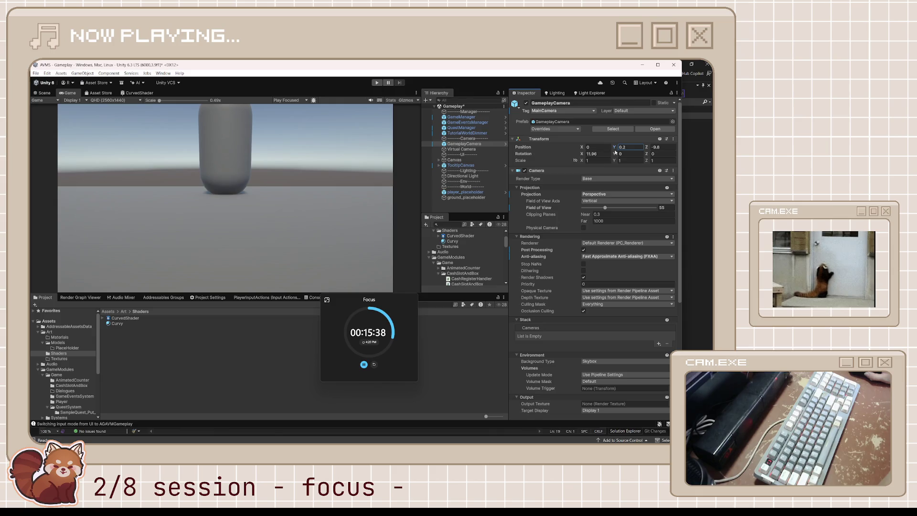
text(1.3)
key(BackSpace)
key(BackSpace)
key(BackSpace)
text(0.8)
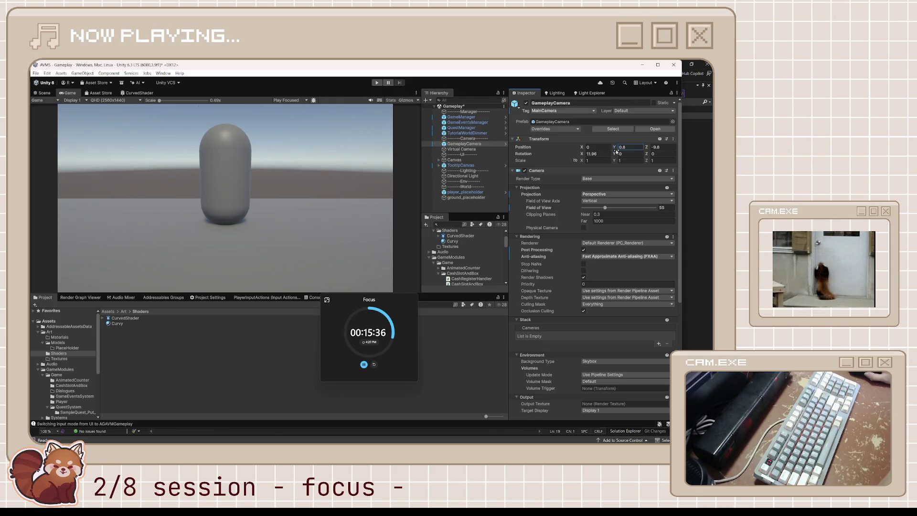
click(44, 92)
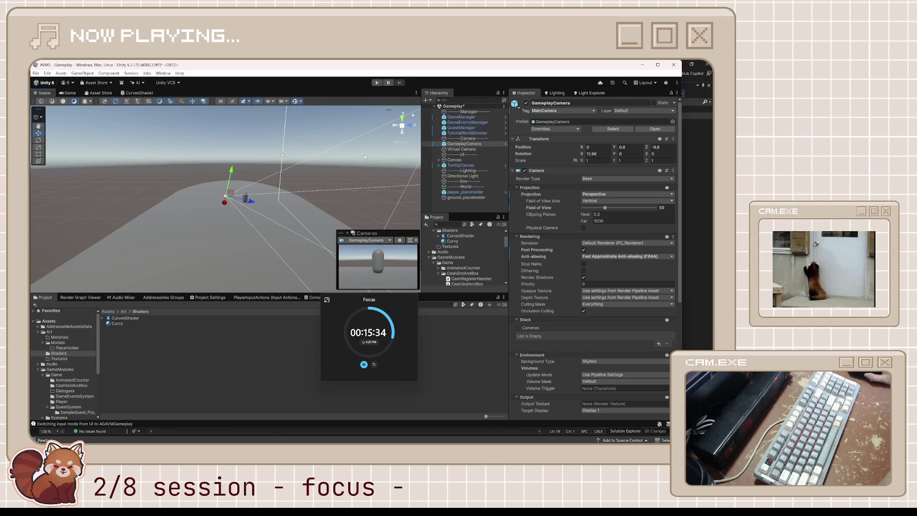
click(186, 271)
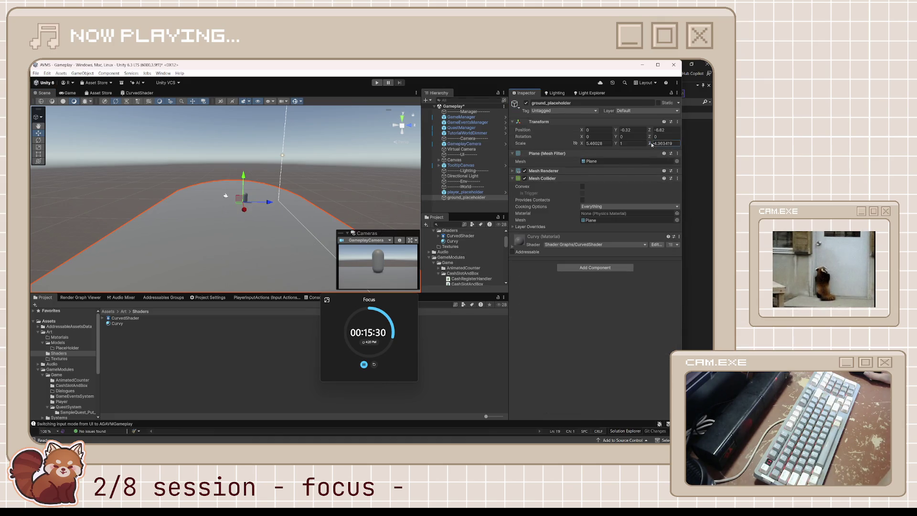
Lengthen ground_placeholder by dragging and retyping its Z scale to 6.1.
drag(652, 145, 663, 145)
key(BackSpace)
key(BackSpace)
text(1)
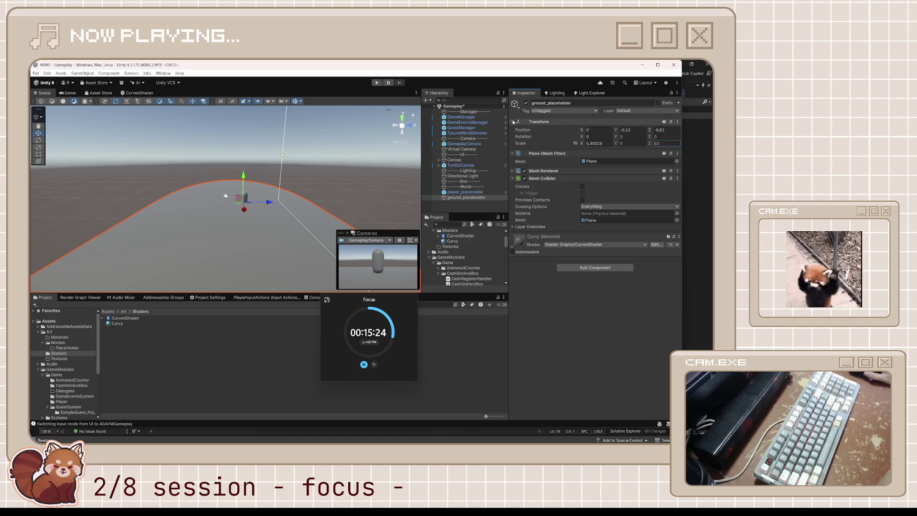
Select the Curvy material's CurveStrength field, still at -0.01, and view the game camera.
click(141, 322)
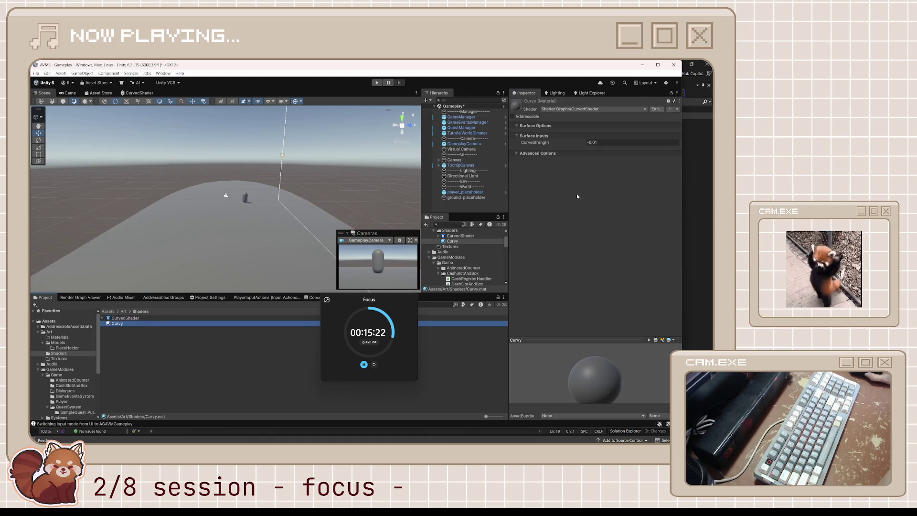
click(605, 142)
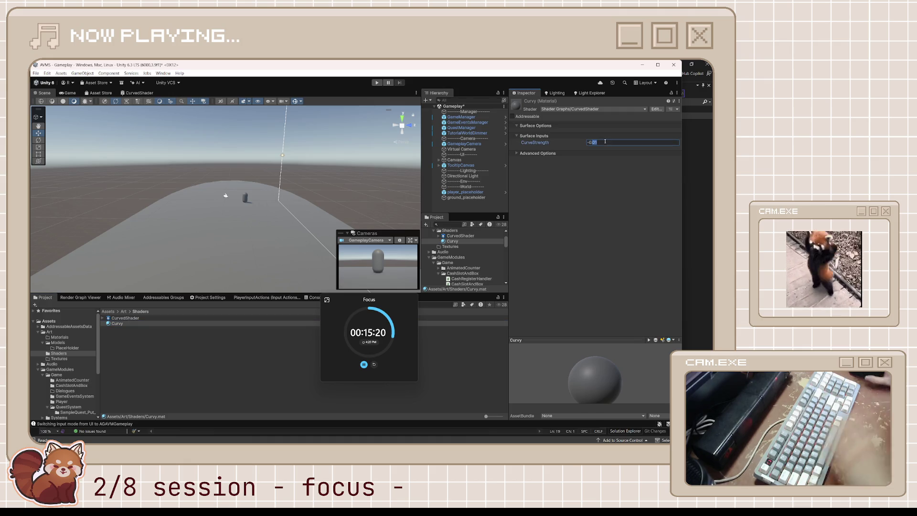
click(65, 92)
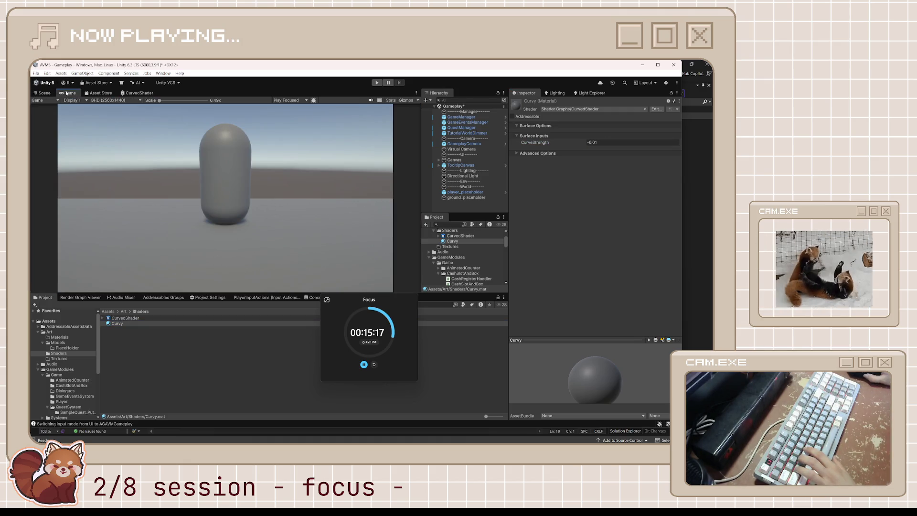
Drag GameplayCamera's Position Z from -9.8 to -16.77, then return to the Scene view.
click(467, 151)
click(473, 145)
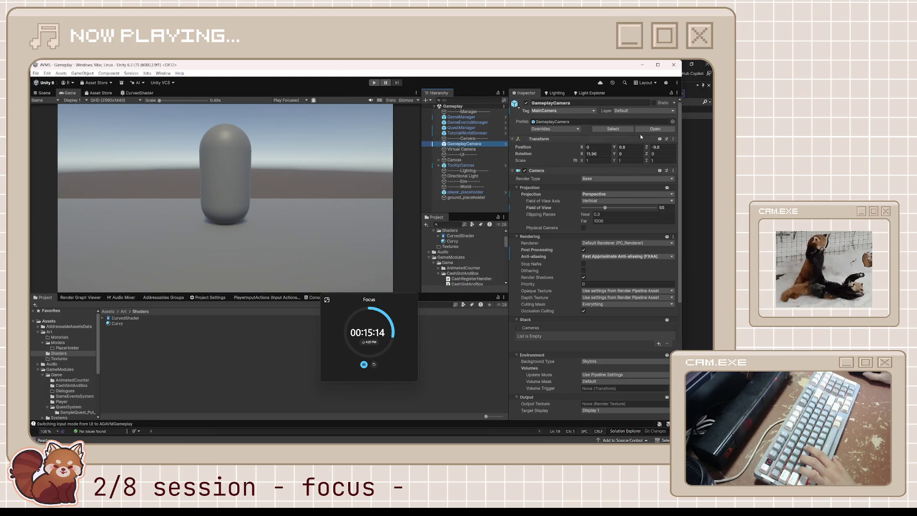
mouse_move(650, 145)
mouse_down()
mouse_move(561, 170)
mouse_move(661, 171)
mouse_move(565, 211)
mouse_move(674, 201)
mouse_move(635, 215)
mouse_up()
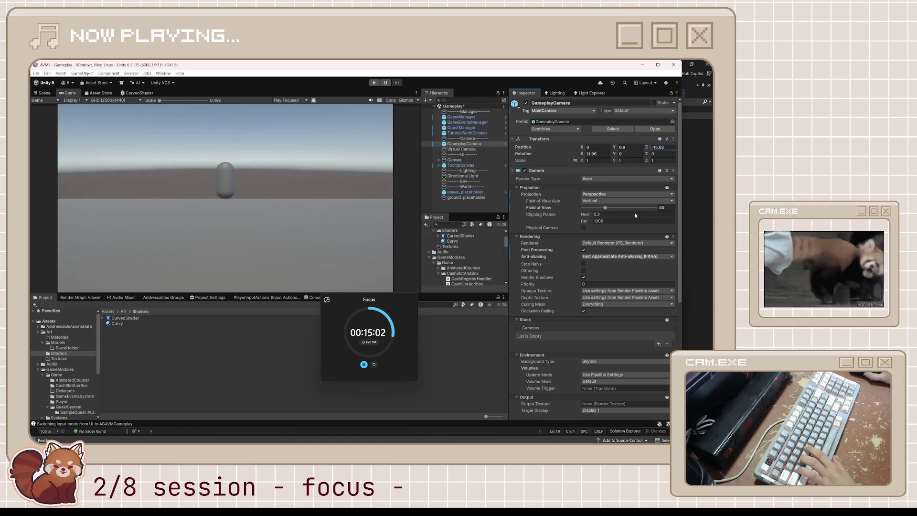
click(45, 93)
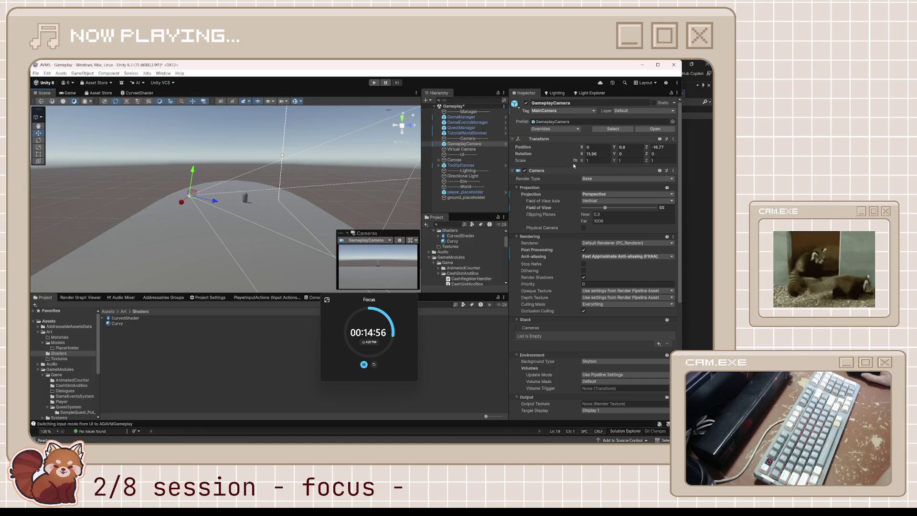
Browse the camera's Render Type and Projection choices without changing them.
click(622, 179)
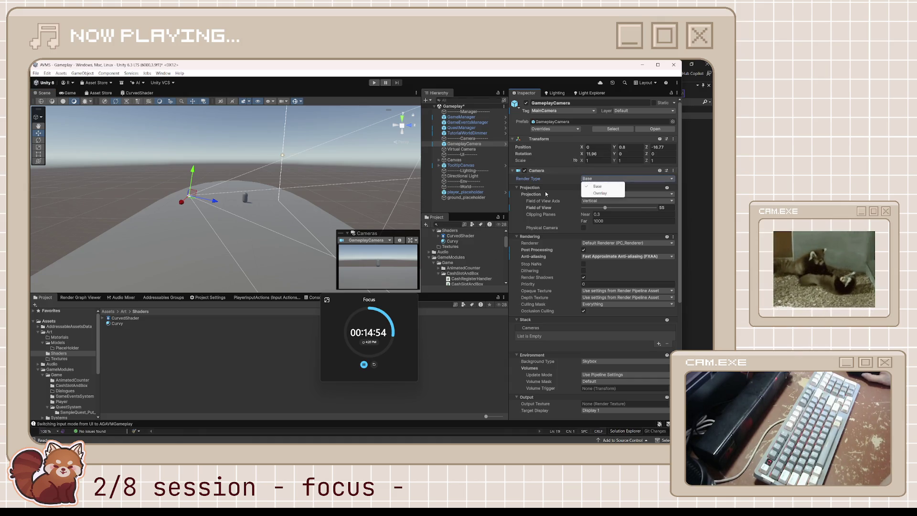
click(559, 179)
click(599, 195)
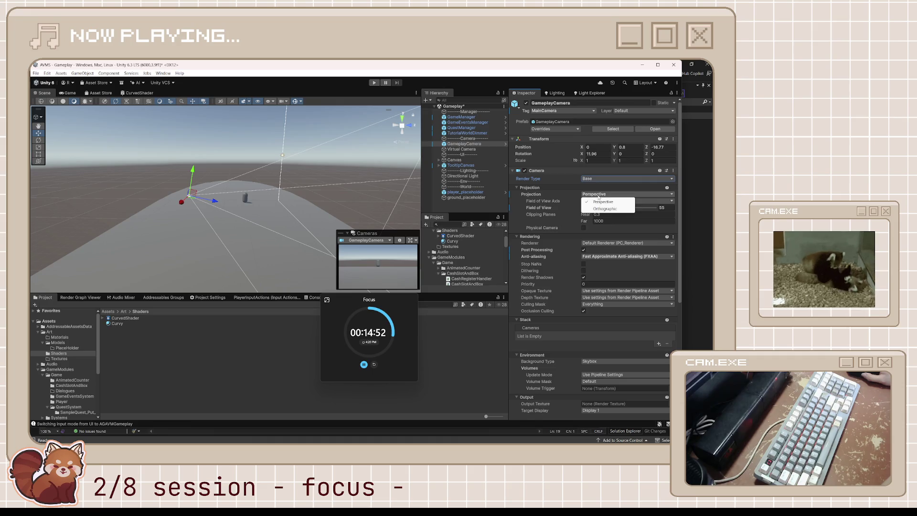
click(644, 201)
click(644, 201)
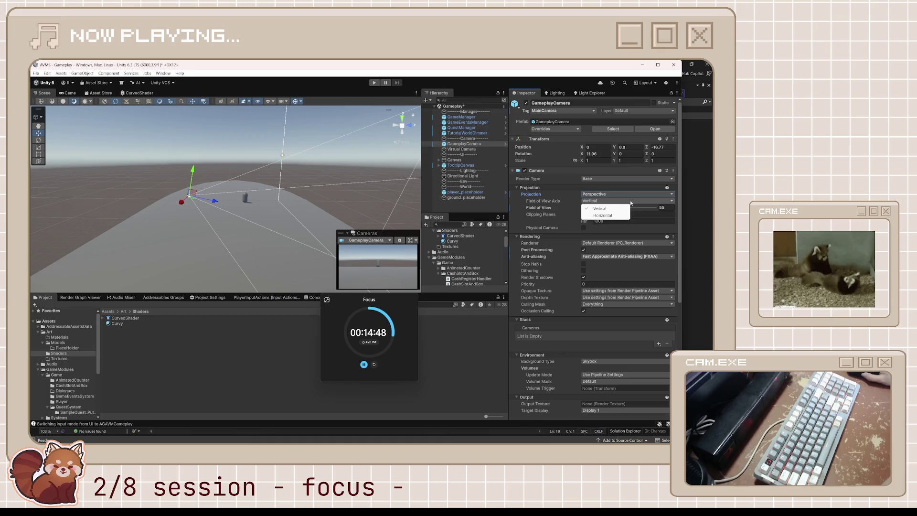
Switch the camera to Orthographic and back to Perspective, then adjust Field of View from 55.
click(638, 194)
click(637, 194)
click(606, 209)
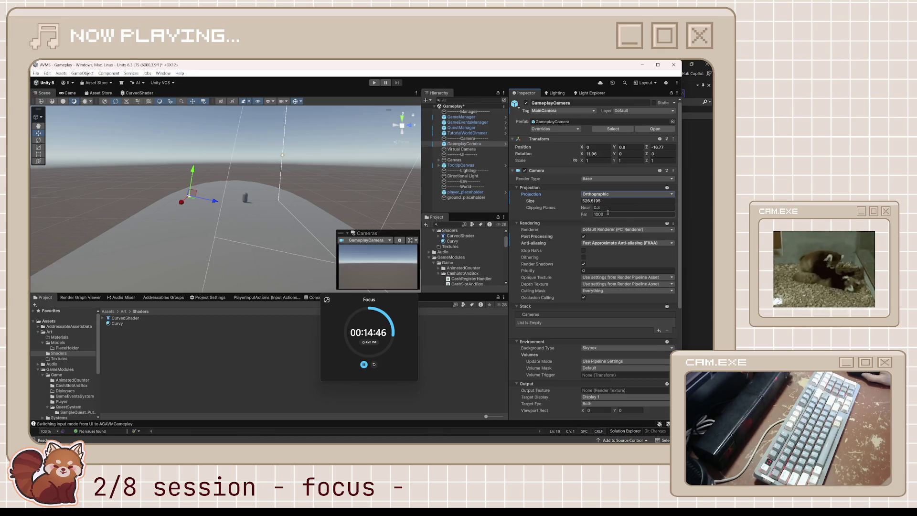
click(609, 194)
click(608, 201)
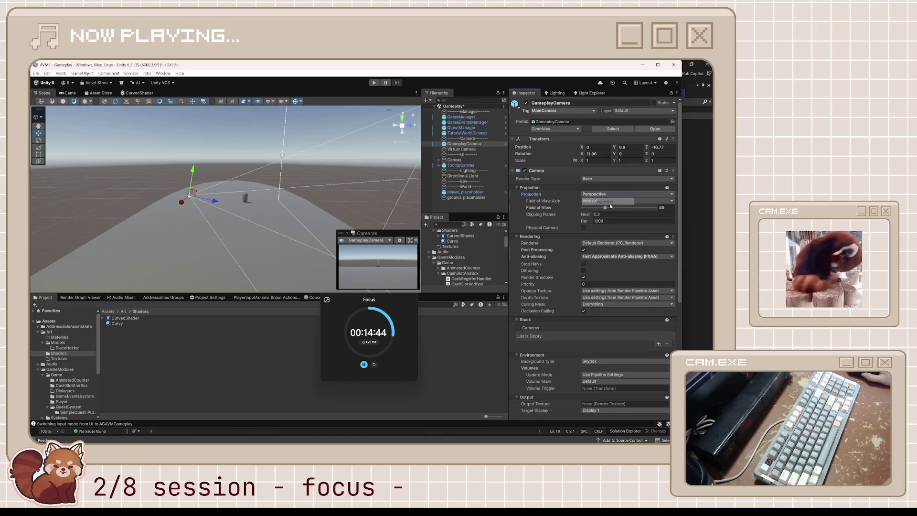
scroll(604, 228, down, 1)
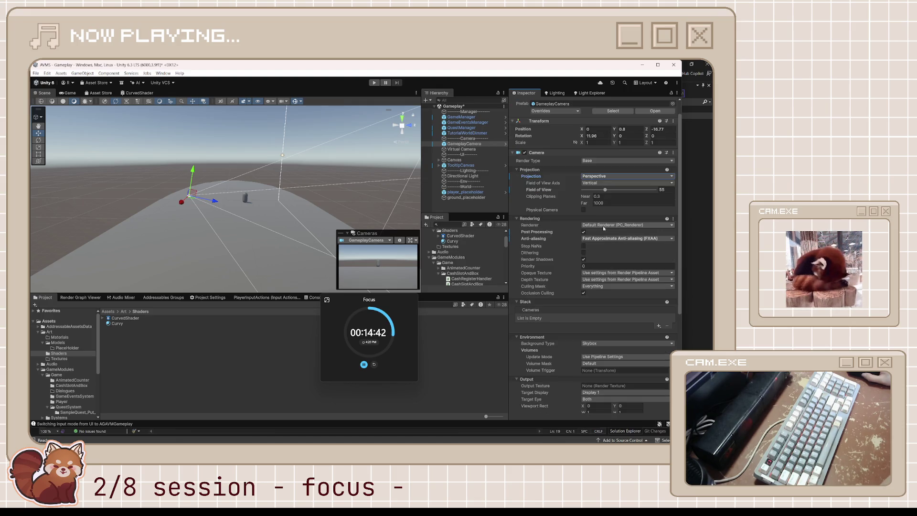
drag(604, 190, 587, 195)
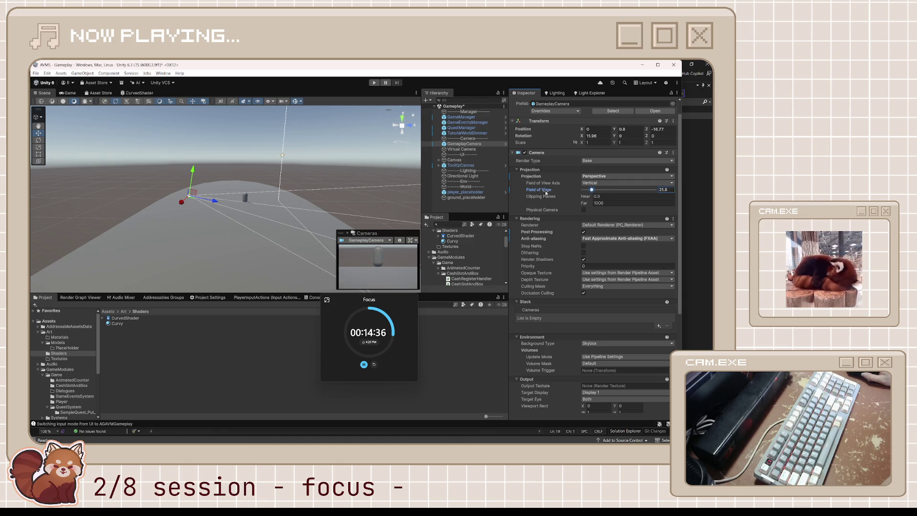
Set the camera's Field of View to 30 and save the scene.
right_click(546, 191)
click(592, 195)
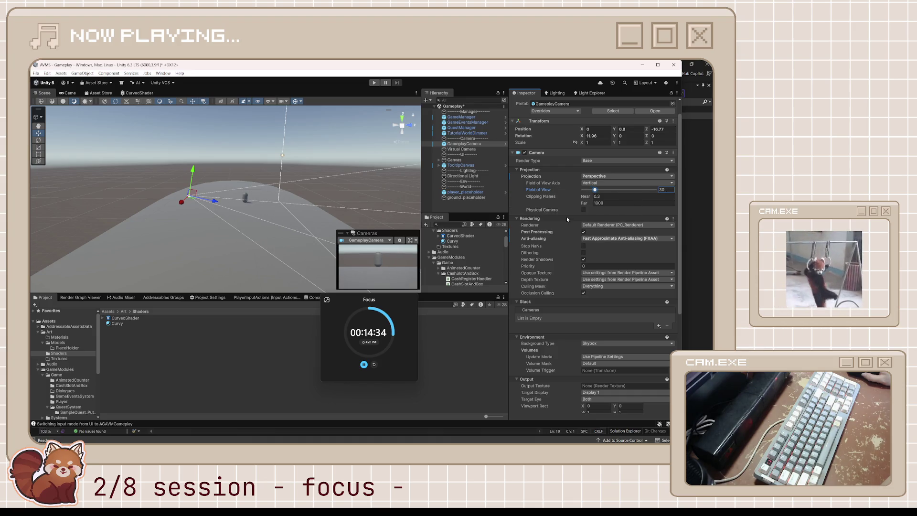
drag(596, 190, 594, 193)
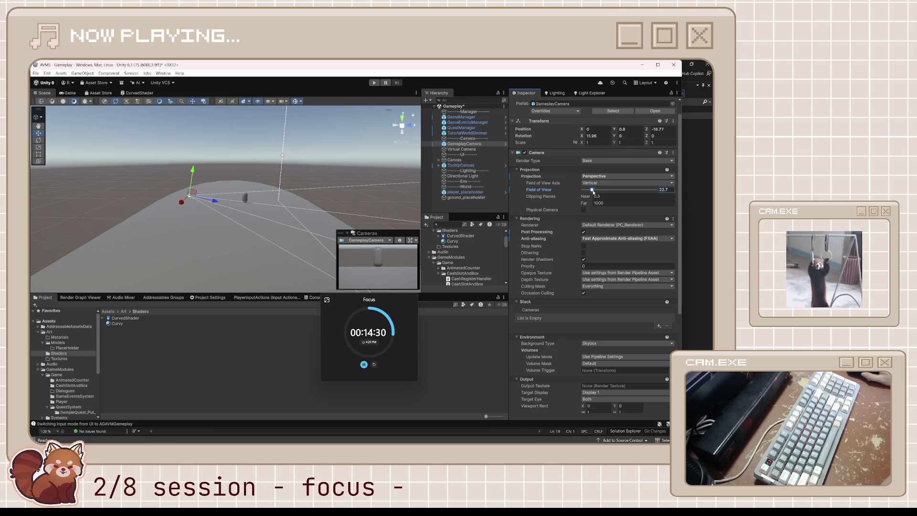
text(30)
key(ctrl+s)
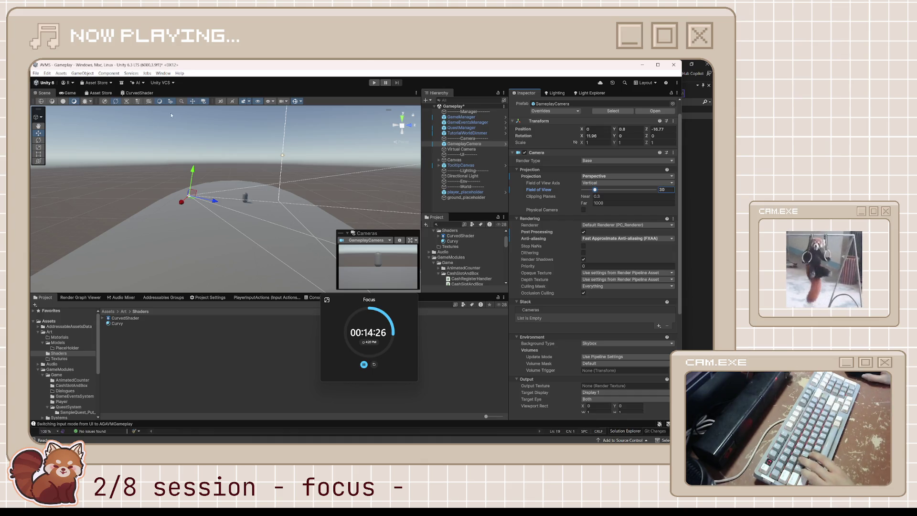
Move the camera up and back to Y 1.38, Z -19.49, and preview its shot in the Game view.
mouse_move(207, 199)
mouse_down()
mouse_move(140, 203)
mouse_move(217, 200)
mouse_move(192, 196)
mouse_up()
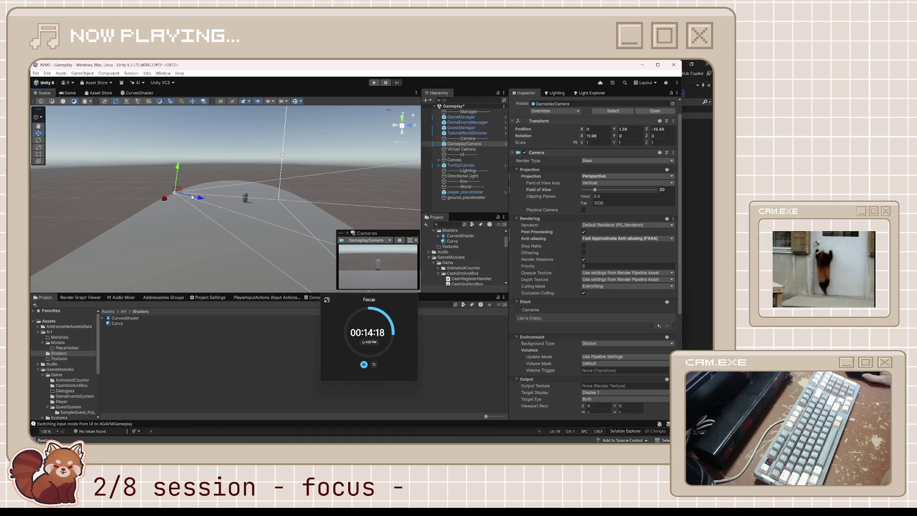
right_click(541, 192)
key(Escape)
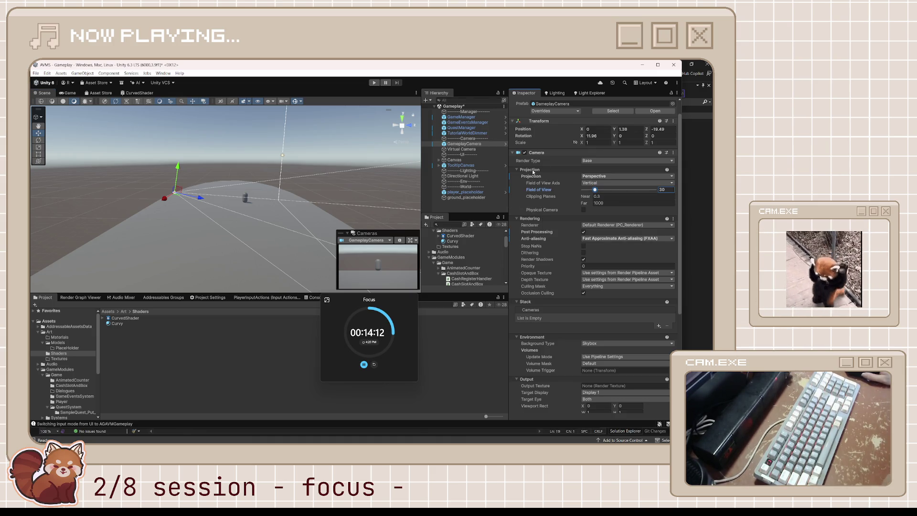
right_click(539, 176)
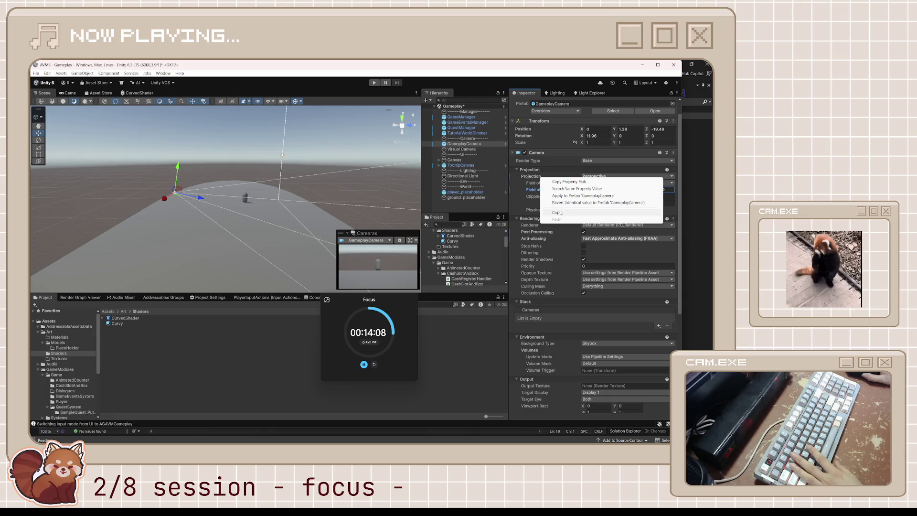
click(559, 212)
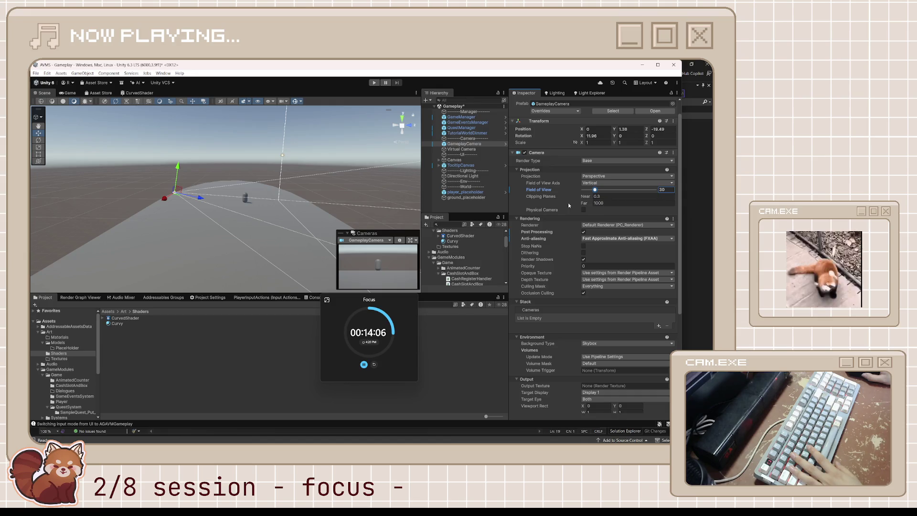
key(ctrl+2)
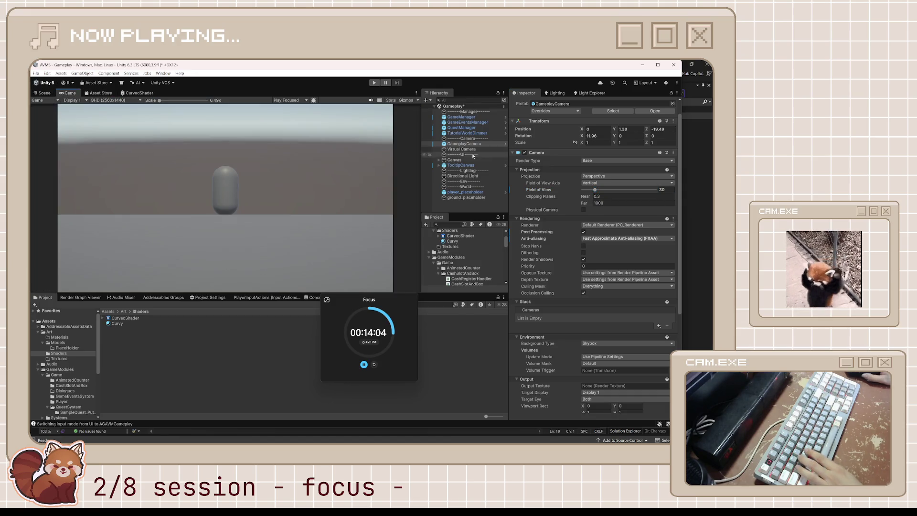
Nudge the camera back along Z, then tilt ground_placeholder to X rotation -15.168.
drag(646, 130, 659, 128)
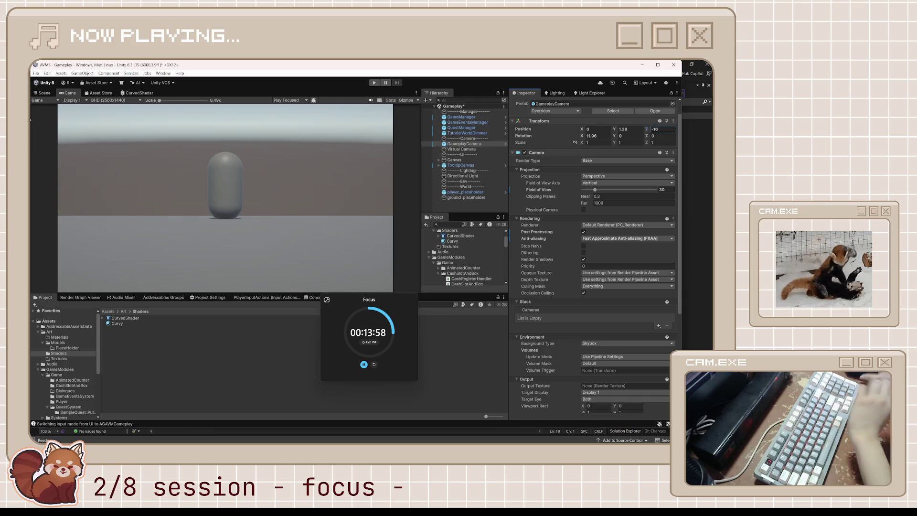
click(43, 92)
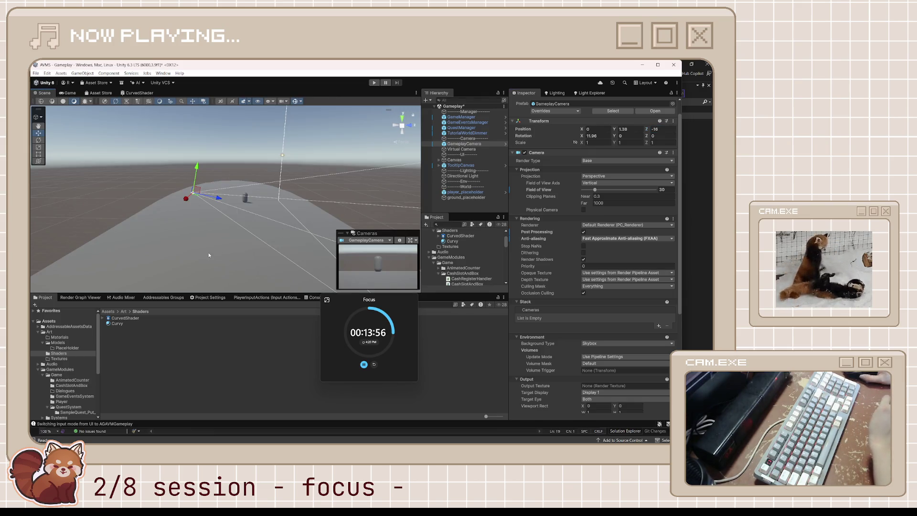
click(217, 227)
key(e)
mouse_move(258, 185)
mouse_down()
mouse_move(238, 171)
mouse_move(191, 184)
mouse_up()
Scrub the GameplayCamera far back along Z, then undo to settle it at Z -16.3.
click(61, 94)
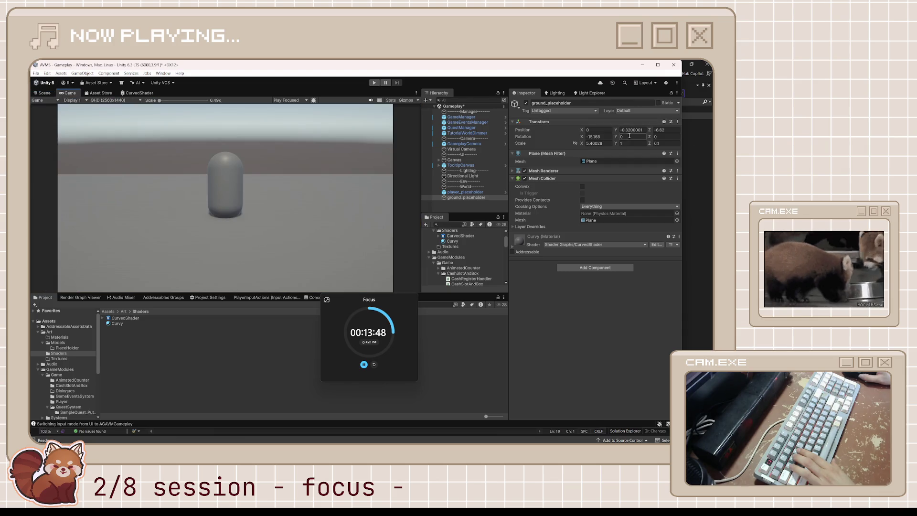
click(470, 144)
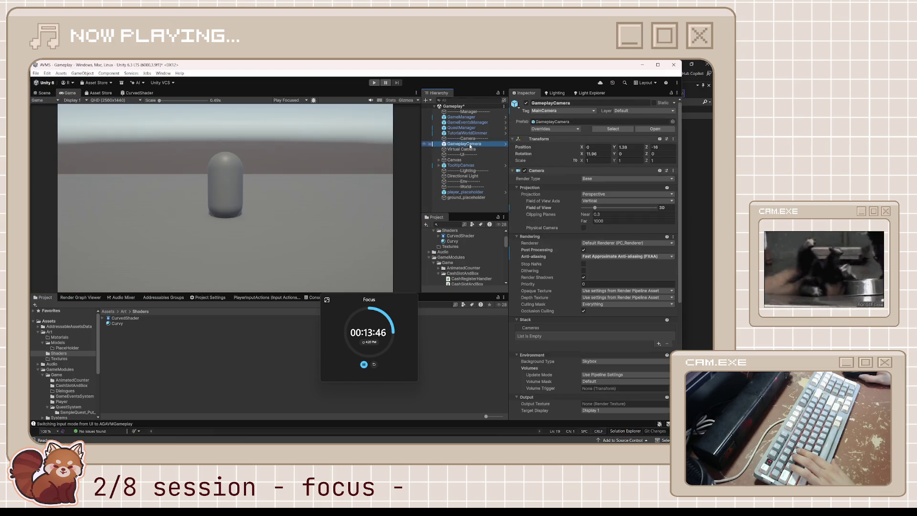
drag(648, 147, 594, 154)
key(ctrl+z)
key(ctrl+1)
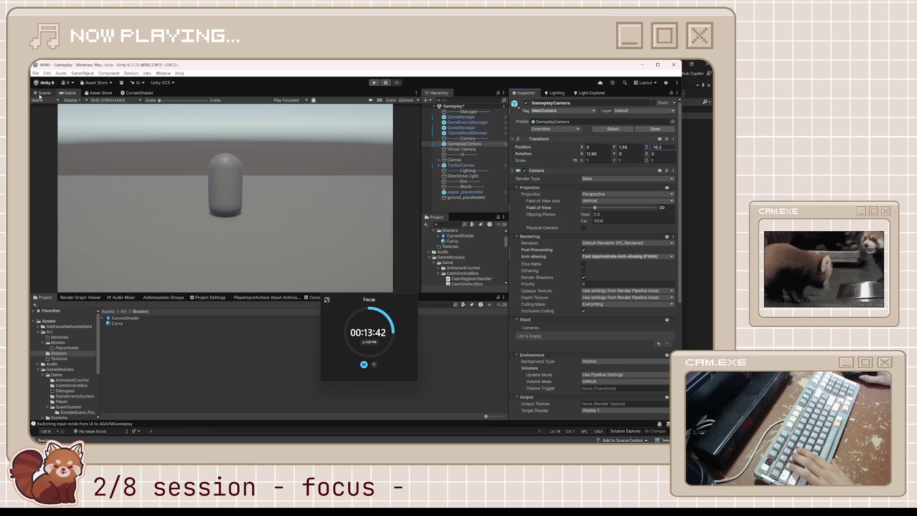
click(222, 258)
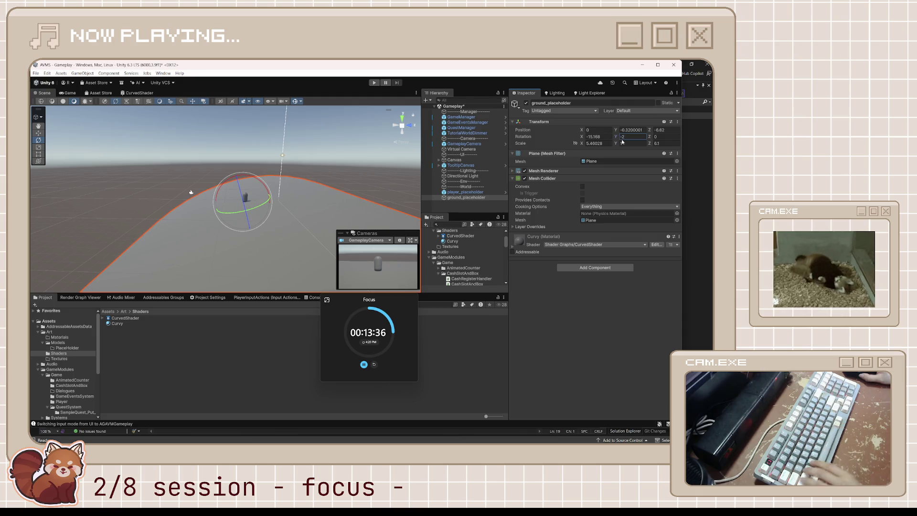
Zero ground_placeholder's Y and Z rotation, set X rotation to 10, and check the Game view.
key(BackSpace)
key(BackSpace)
key(Tab)
text(3.06)
key(Escape)
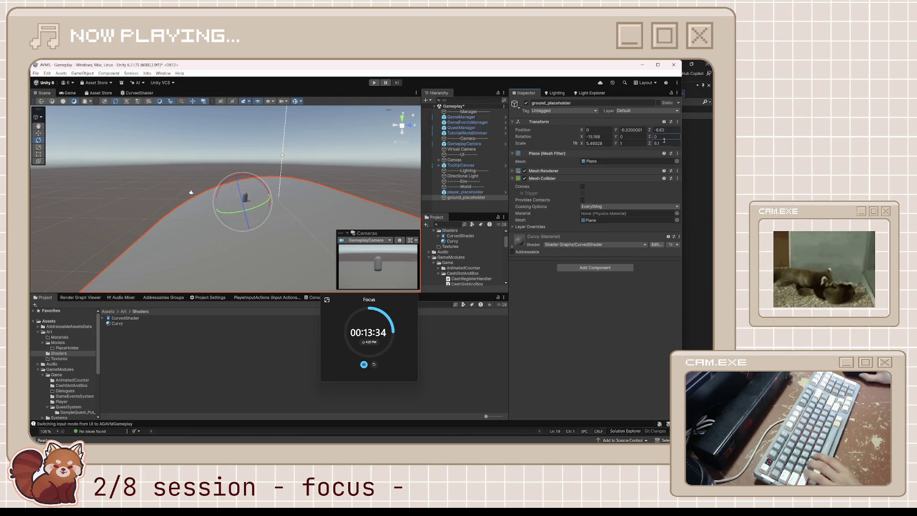
click(601, 136)
text(-13.82)
key(BackSpace)
key(BackSpace)
key(BackSpace)
text(-7)
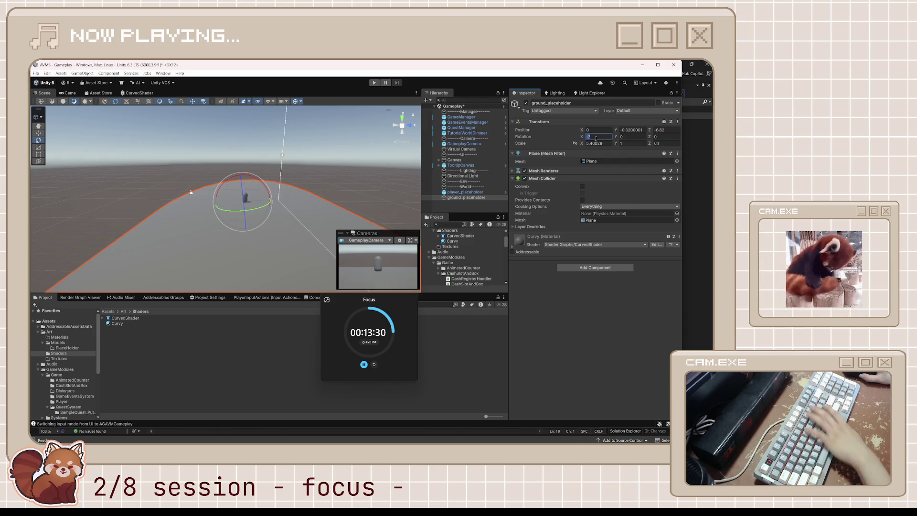
text(10)
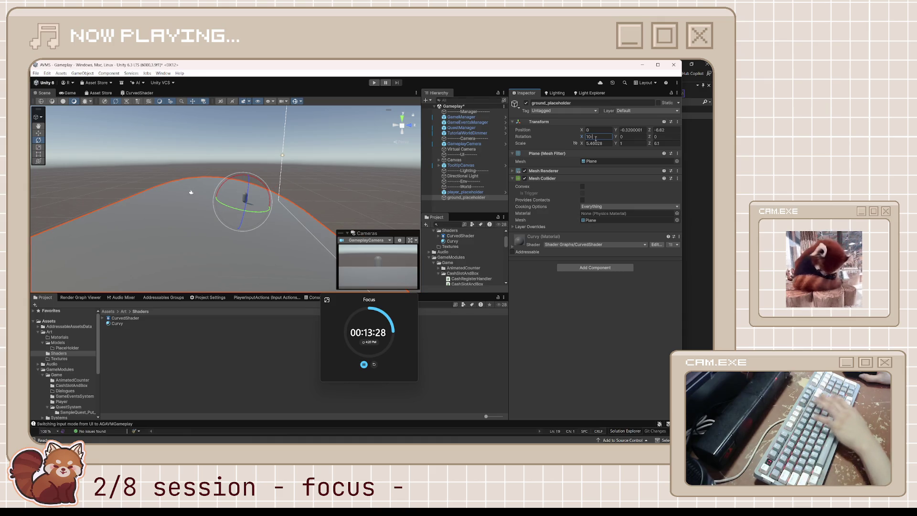
key(ctrl+2)
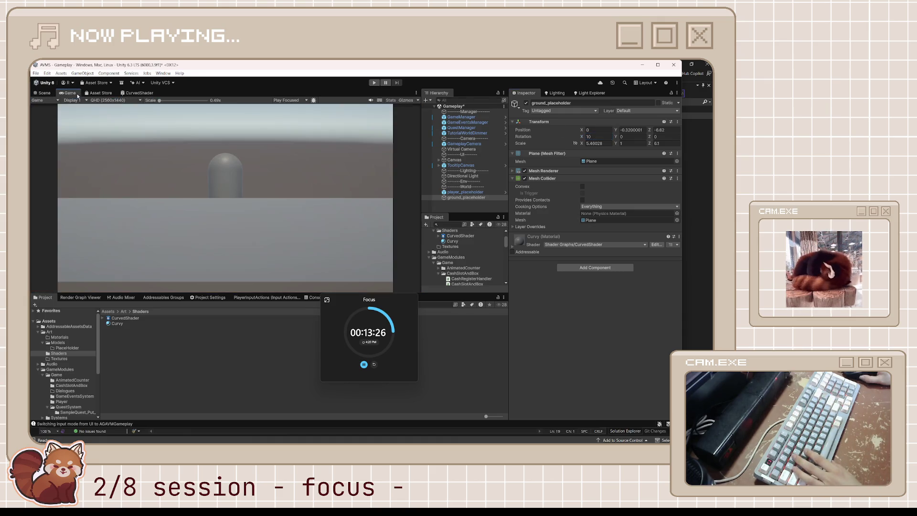
click(463, 143)
Scrub the GameplayCamera's Z position closer to and then back from the capsule.
drag(648, 149, 659, 148)
click(44, 92)
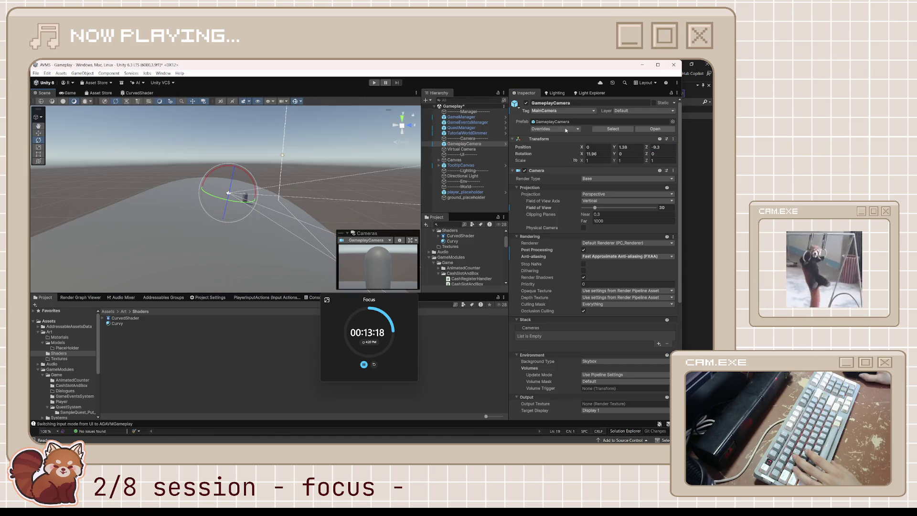
text(0)
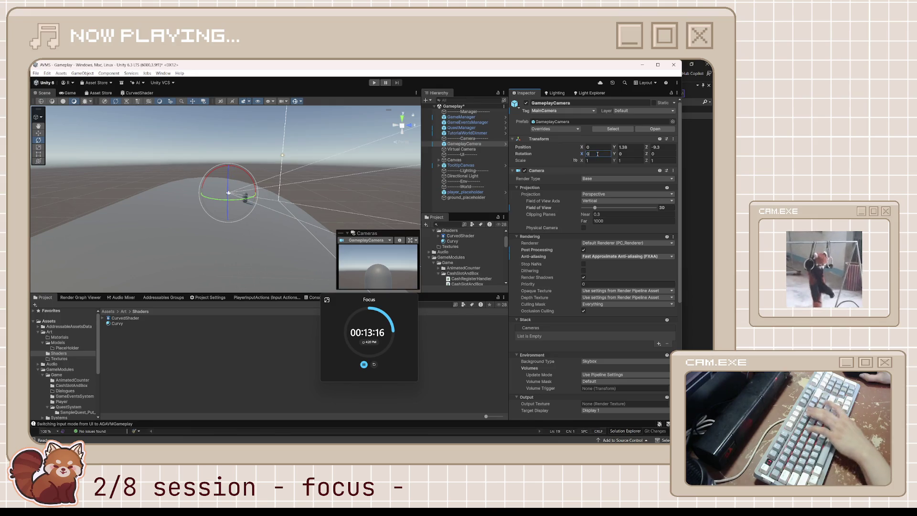
click(67, 92)
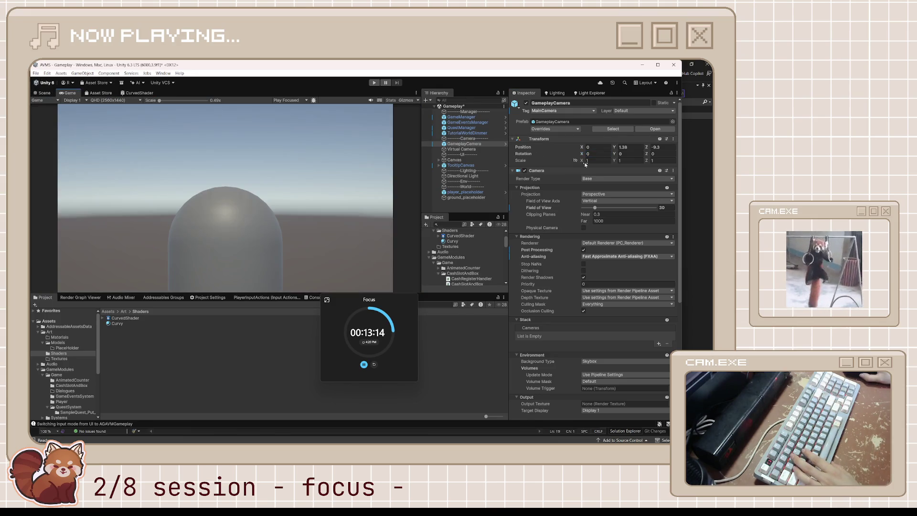
drag(650, 147, 584, 153)
click(45, 93)
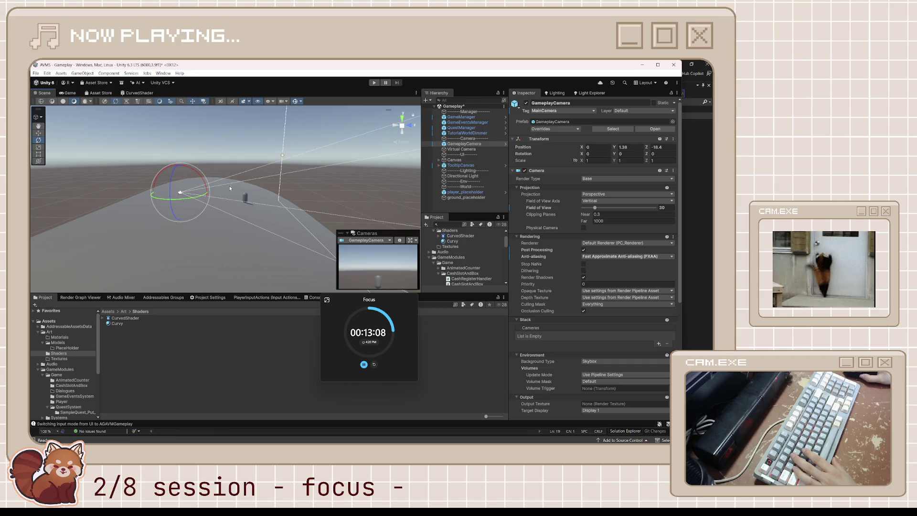
Tilt the GameplayCamera down to X rotation 16.877 and raise it to Y 2.85.
click(468, 149)
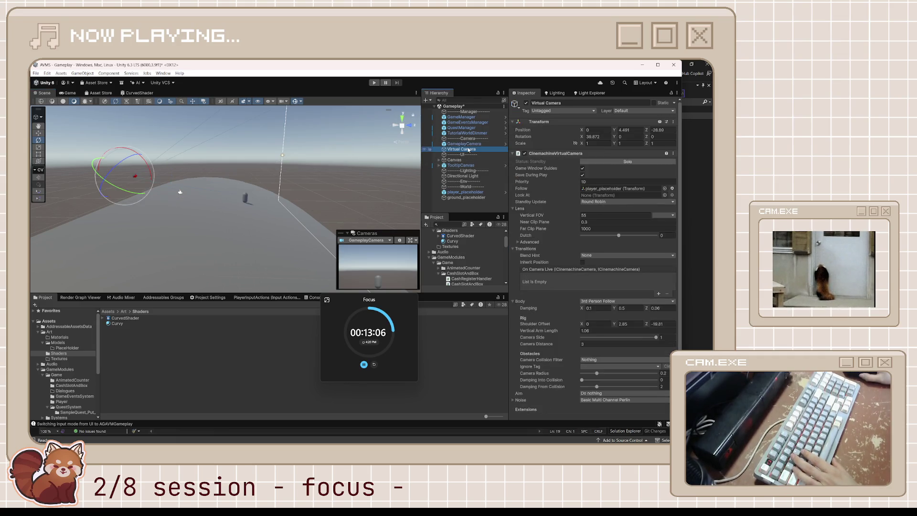
click(472, 144)
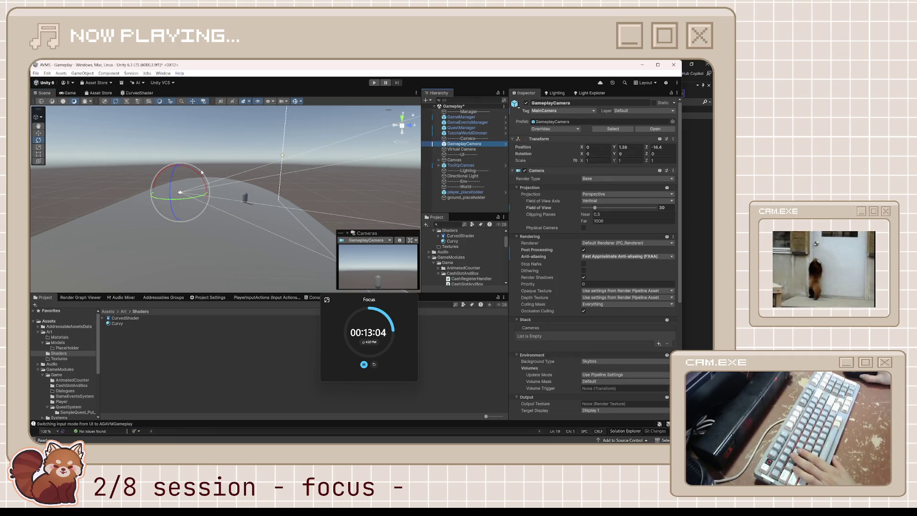
mouse_move(195, 172)
mouse_down()
mouse_move(203, 176)
mouse_move(178, 171)
mouse_up()
key(e)
key(w)
click(185, 167)
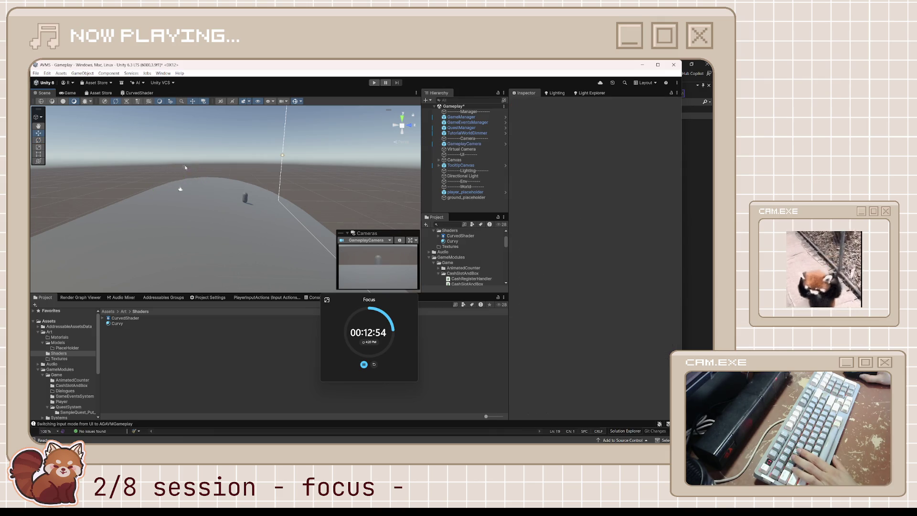
click(181, 189)
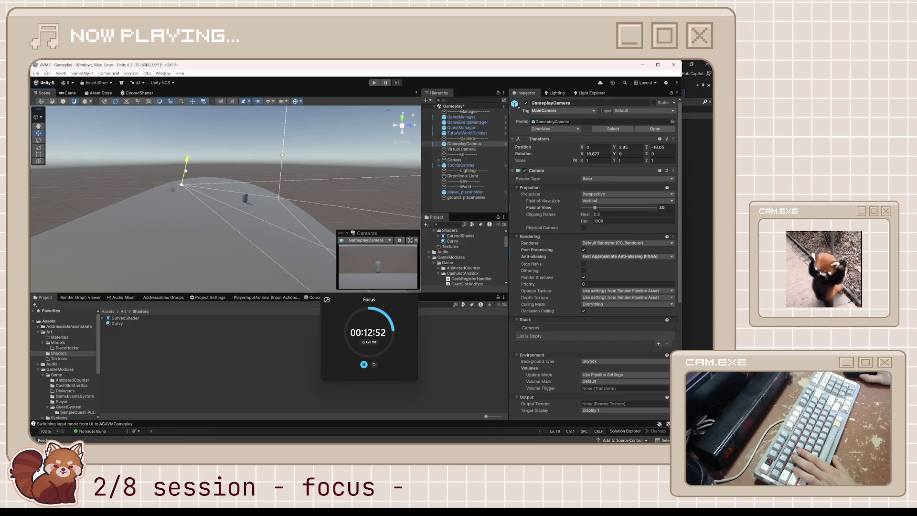
Set the camera's Position Z to about -19.08 while previewing, then select the ground plane.
click(67, 93)
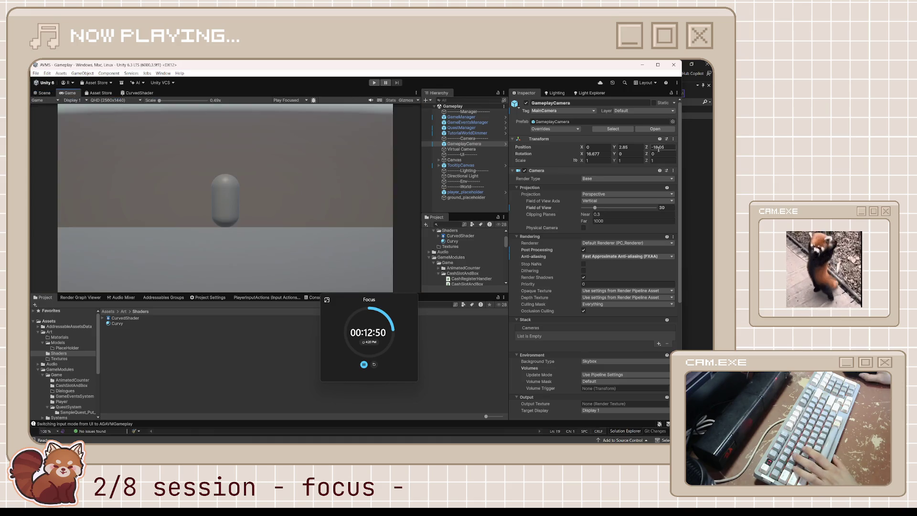
drag(646, 151, 649, 146)
text(-19.08)
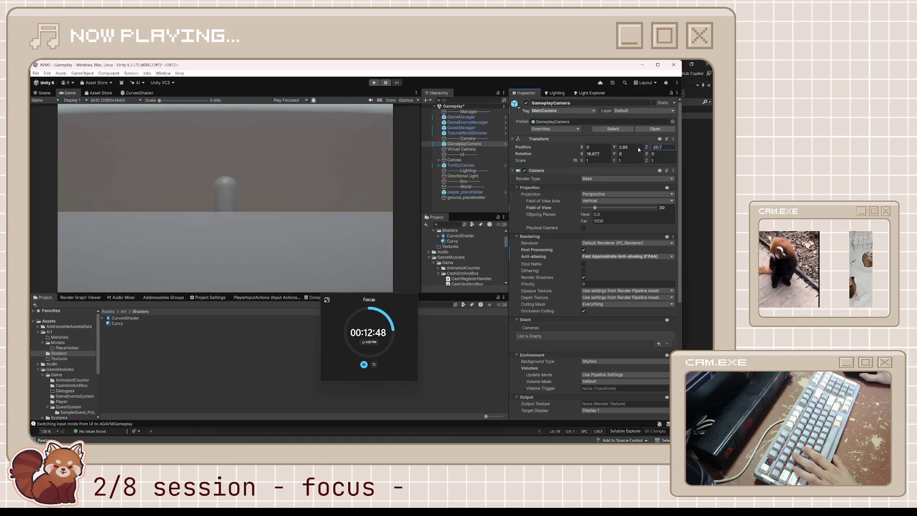
click(45, 93)
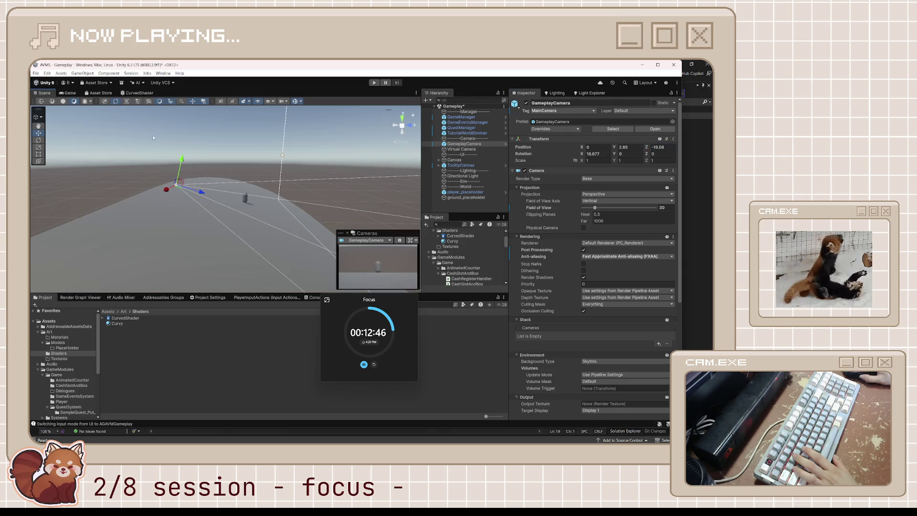
click(215, 225)
right_click(553, 130)
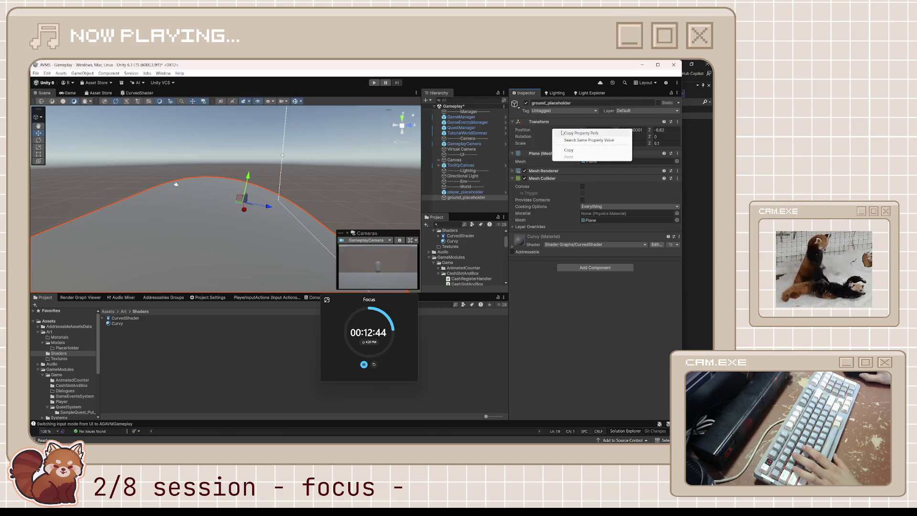
Reset ground_placeholder's Transform to the origin at default scale.
right_click(552, 123)
click(567, 127)
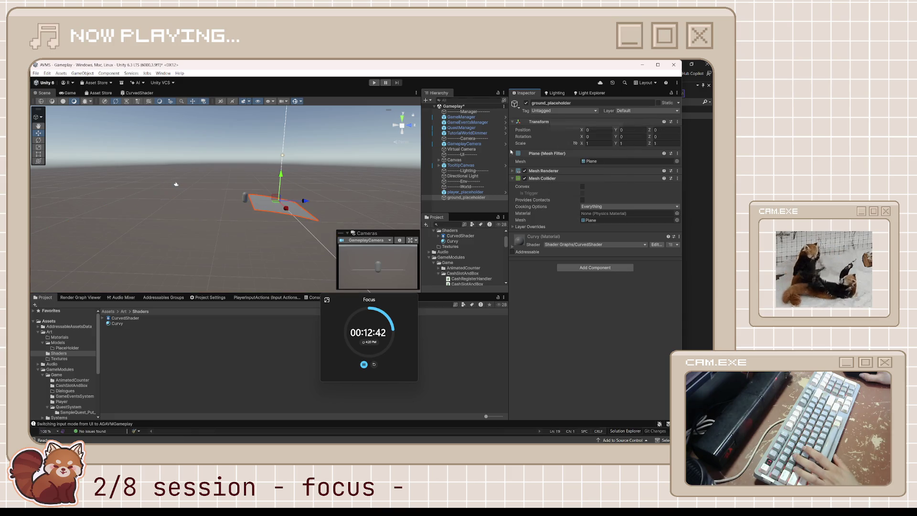
scroll(292, 189, up, 4)
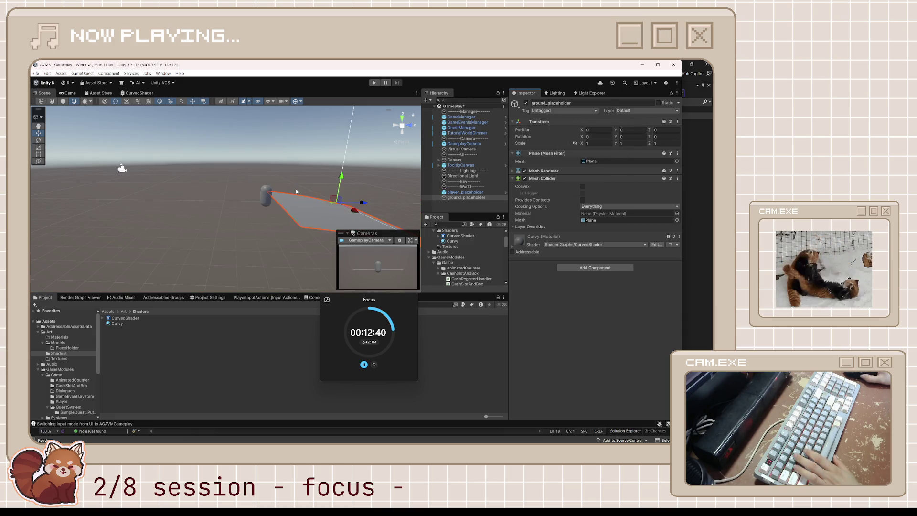
Move the GameplayCamera closer to the capsule, to Z -15.9.
click(67, 92)
click(464, 144)
mouse_move(649, 149)
mouse_down()
mouse_move(693, 151)
mouse_move(618, 170)
mouse_move(674, 154)
mouse_move(652, 155)
mouse_up()
click(44, 94)
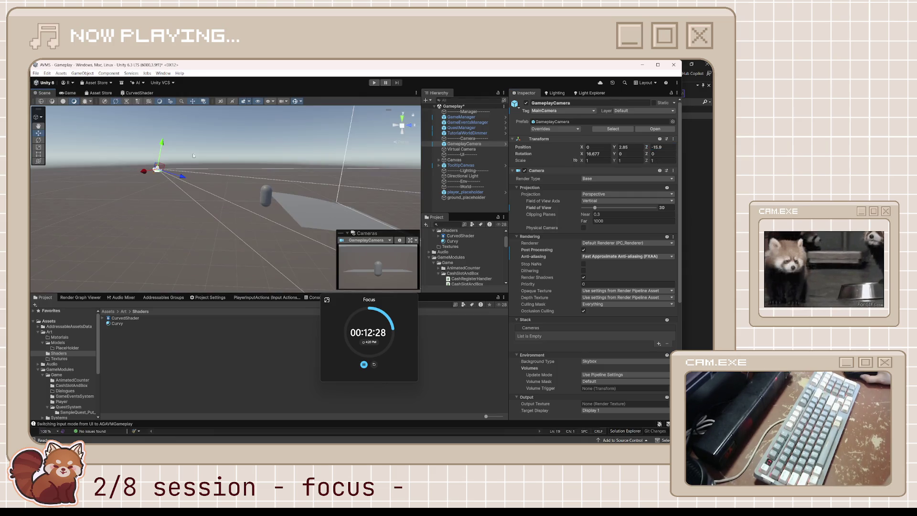
Ease the camera's tilt to X rotation 6.469 and set its Position Z to -11.4.
key(e)
mouse_move(180, 158)
mouse_down()
mouse_move(167, 152)
mouse_move(159, 160)
mouse_up()
key(w)
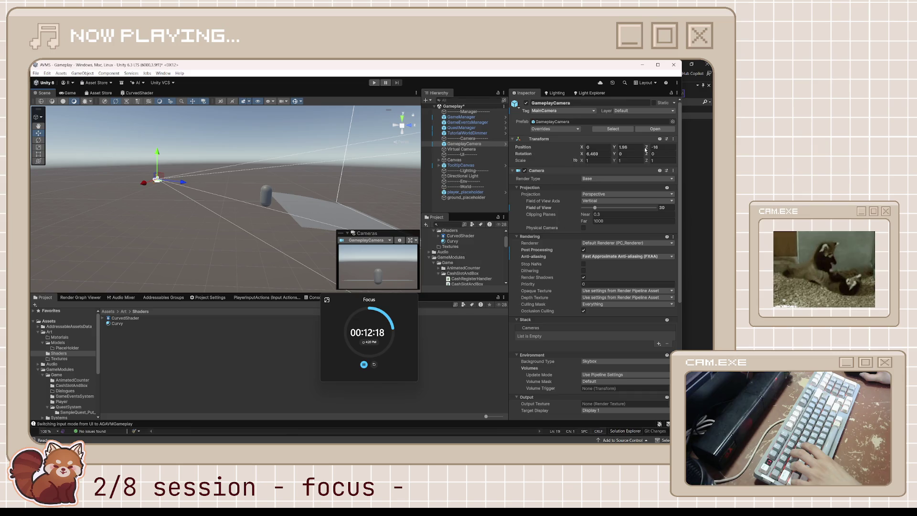
text(-11.4)
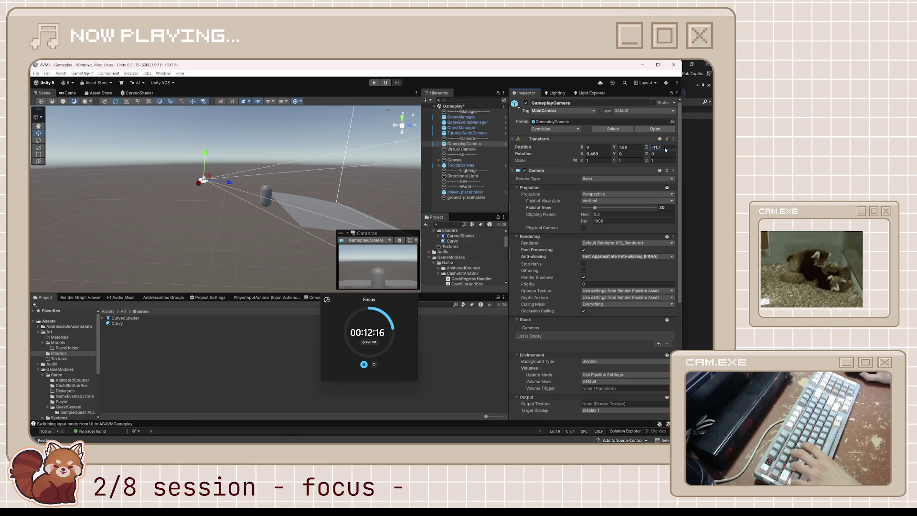
Move the capsule player forward along Z and try bringing the camera closer, then undo.
click(266, 196)
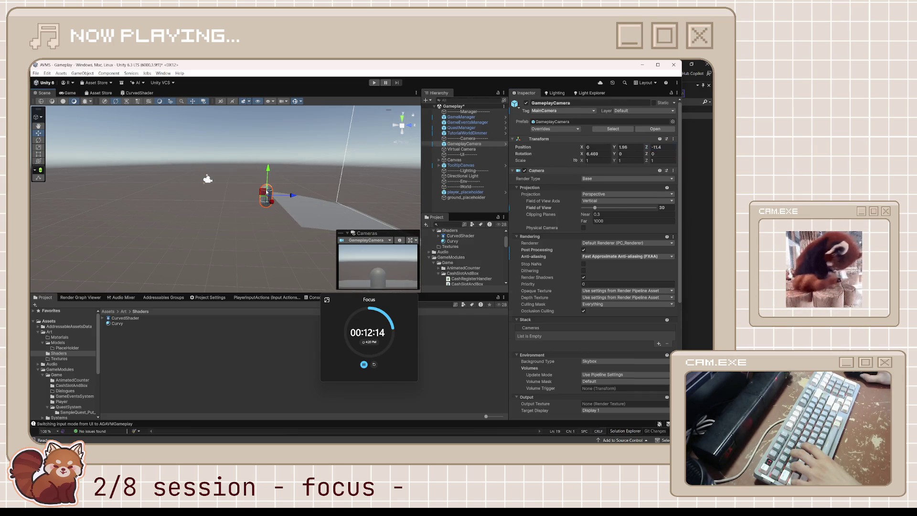
drag(281, 196, 373, 198)
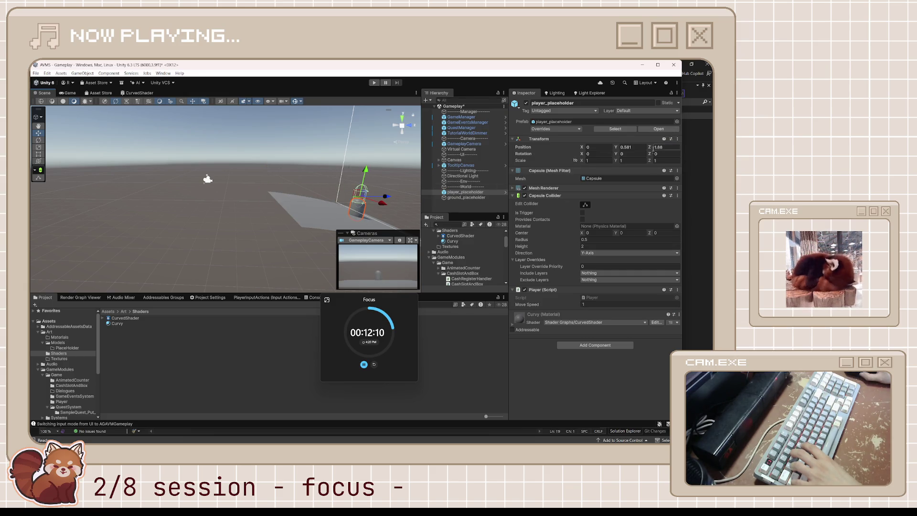
click(464, 143)
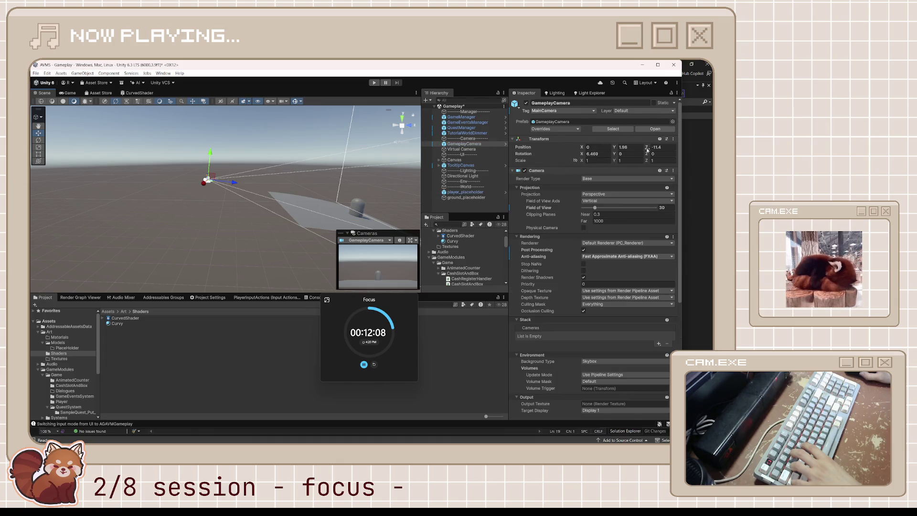
mouse_move(648, 150)
mouse_down()
mouse_move(618, 149)
mouse_move(677, 151)
mouse_up()
key(ctrl+z)
key(ctrl+z)
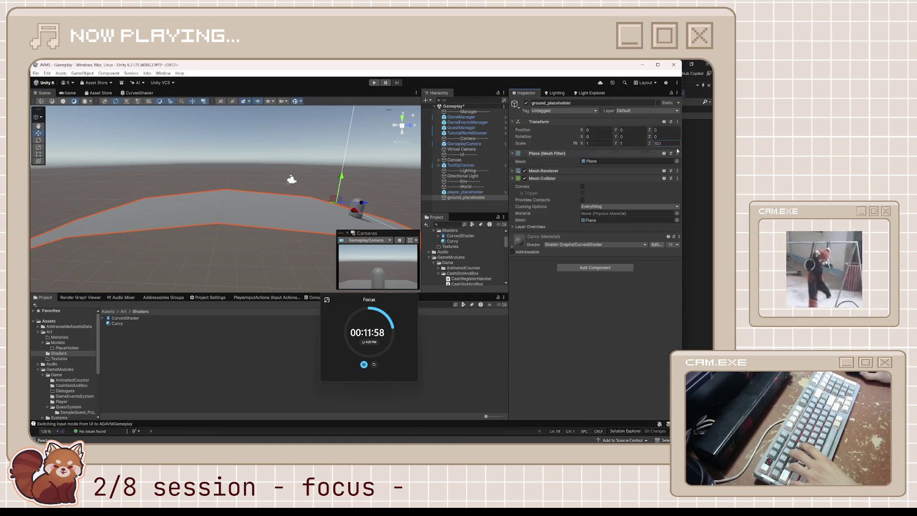
Pull the GameplayCamera back to about Y 1.99, Z -18.11 while previewing its shot.
click(70, 93)
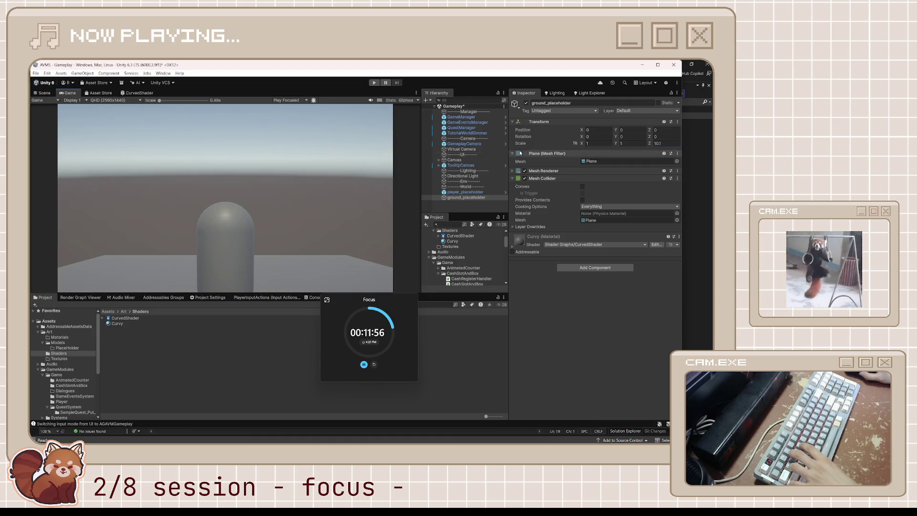
click(482, 145)
mouse_move(652, 148)
mouse_down()
mouse_move(402, 179)
mouse_move(492, 173)
mouse_up()
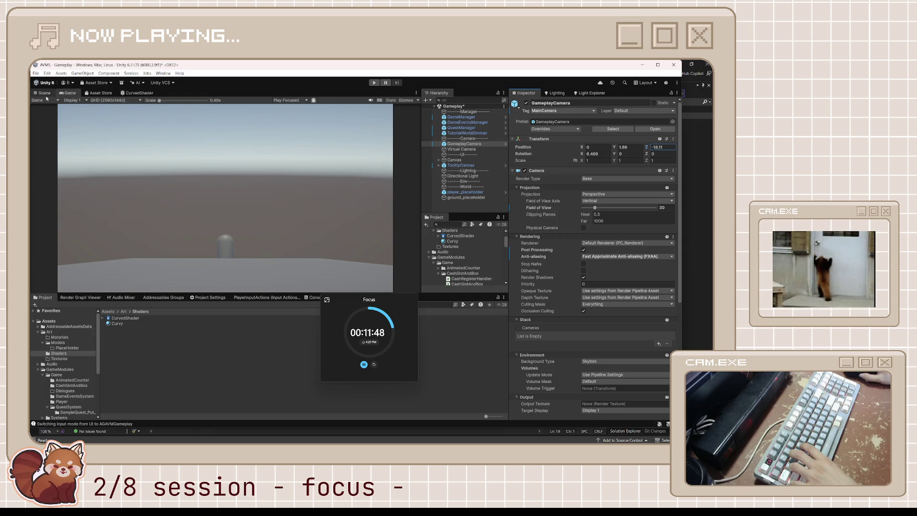
click(44, 94)
click(238, 323)
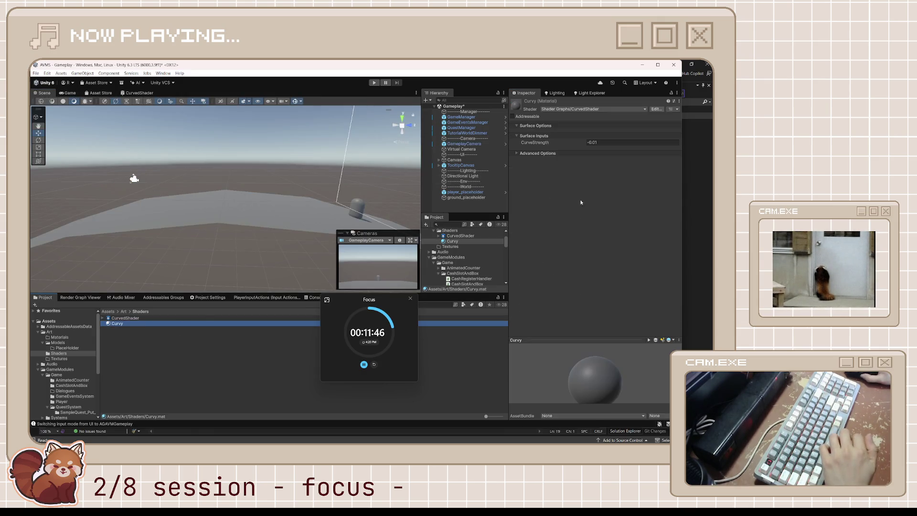
Set the Curvy material's CurveStrength to -0.001 and save the scene.
click(597, 143)
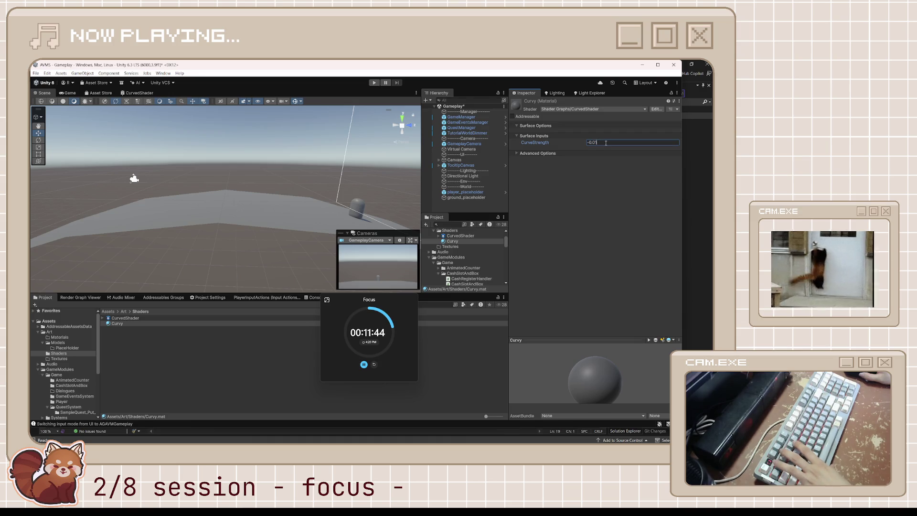
text(-0.001)
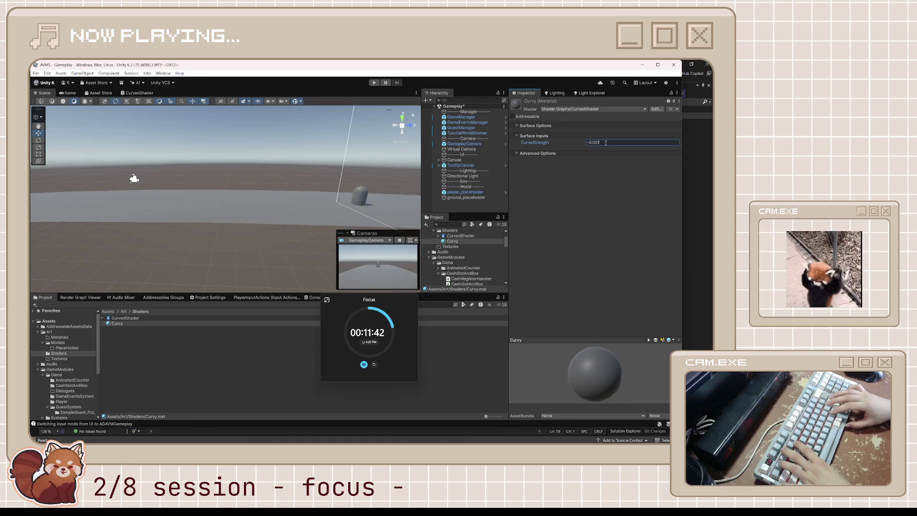
key(ctrl+s)
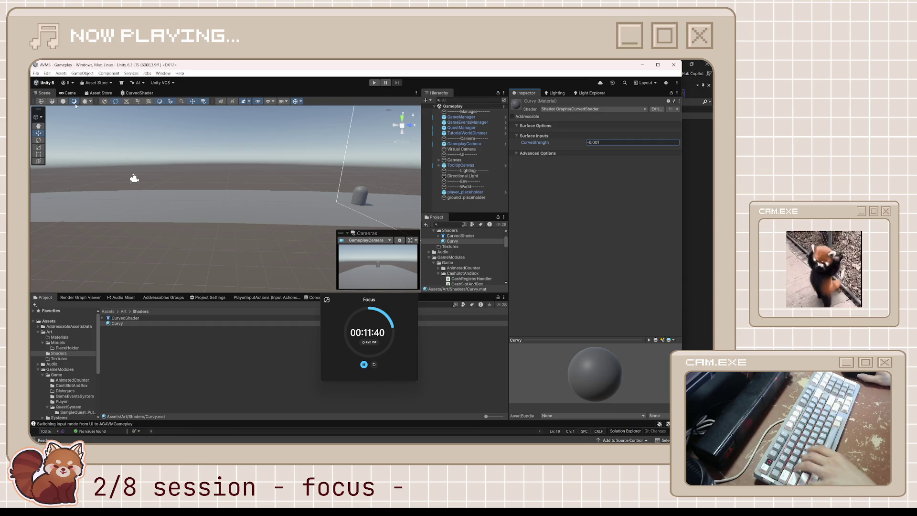
Push the Virtual Camera back along Z and bring the GameplayCamera to about Z -16.8.
click(71, 93)
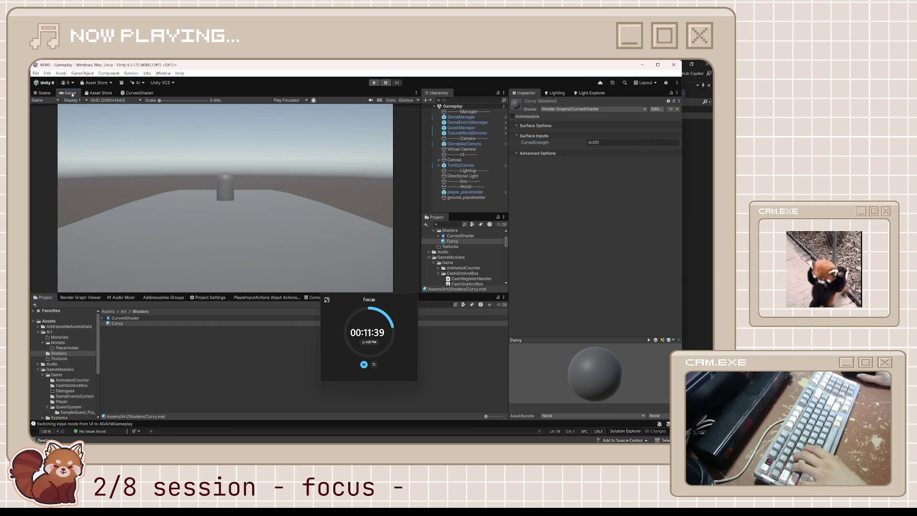
click(471, 150)
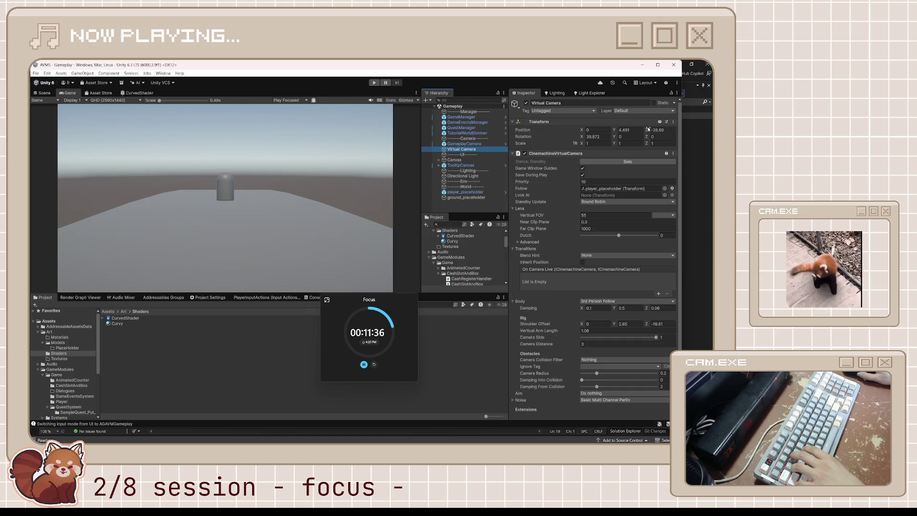
drag(647, 129, 644, 130)
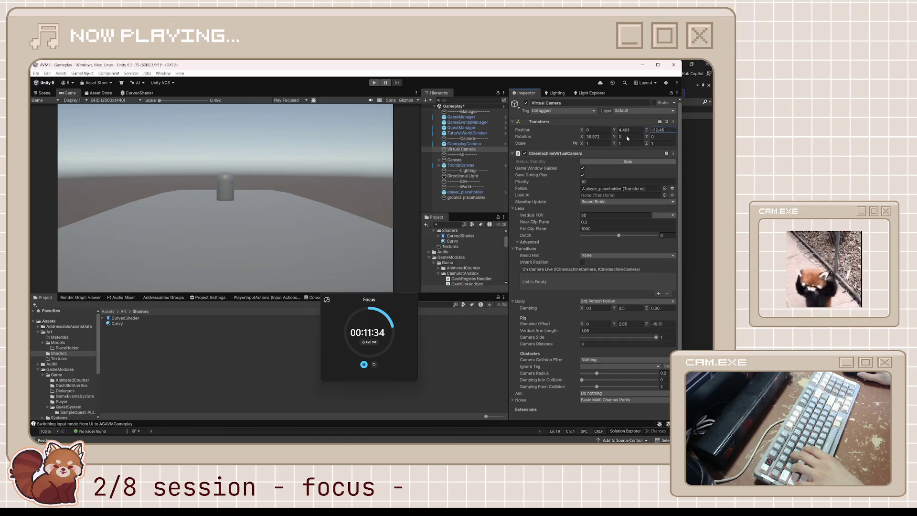
click(463, 144)
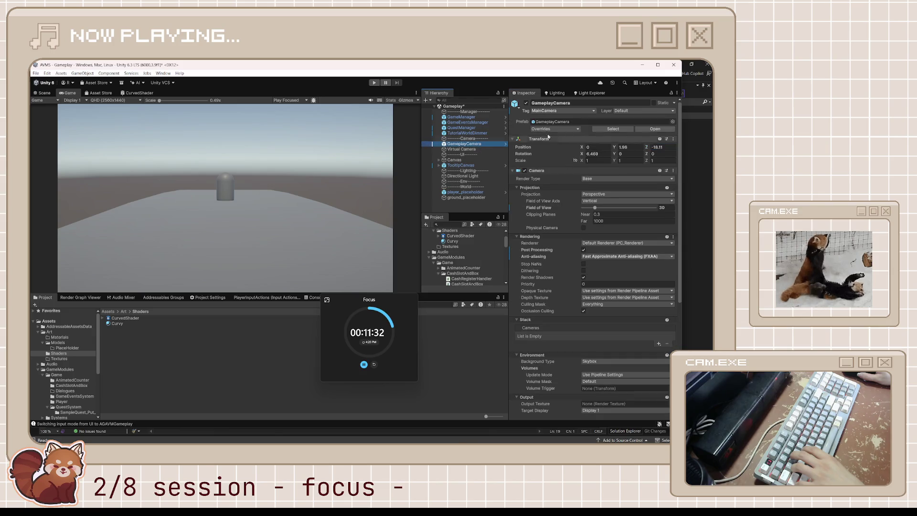
mouse_move(646, 147)
mouse_down()
mouse_move(485, 176)
mouse_move(698, 198)
mouse_move(75, 210)
mouse_move(97, 218)
mouse_move(47, 210)
mouse_move(695, 216)
mouse_move(63, 180)
mouse_up()
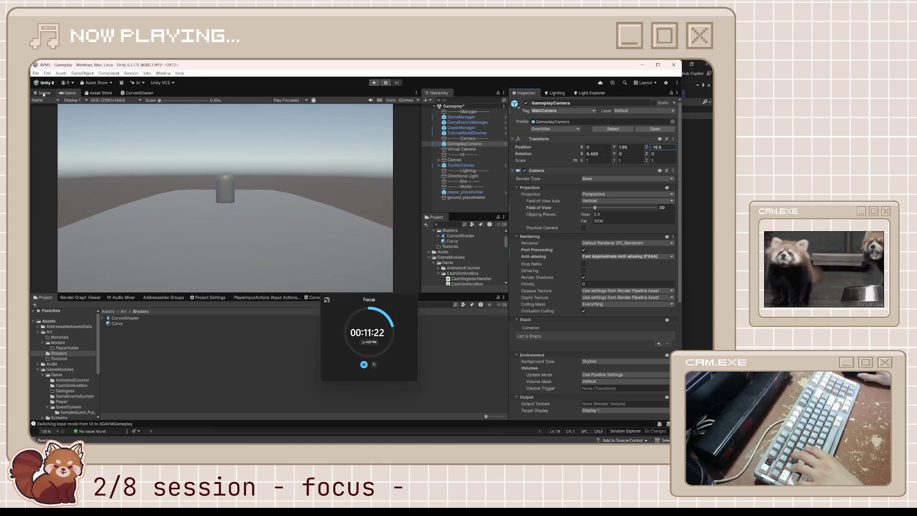
Frame the capsule player in the Scene view, raise it slightly, and save the scene.
click(43, 94)
click(362, 197)
key(f)
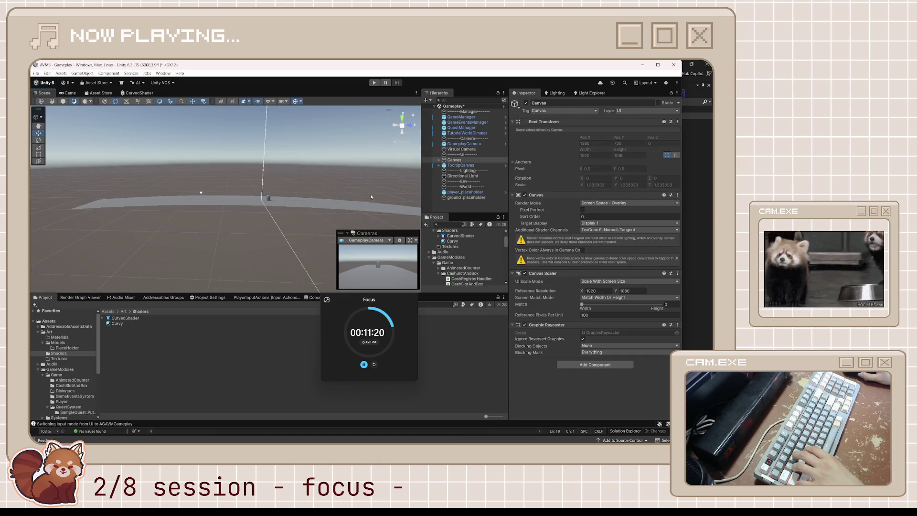
click(316, 196)
click(316, 197)
click(319, 197)
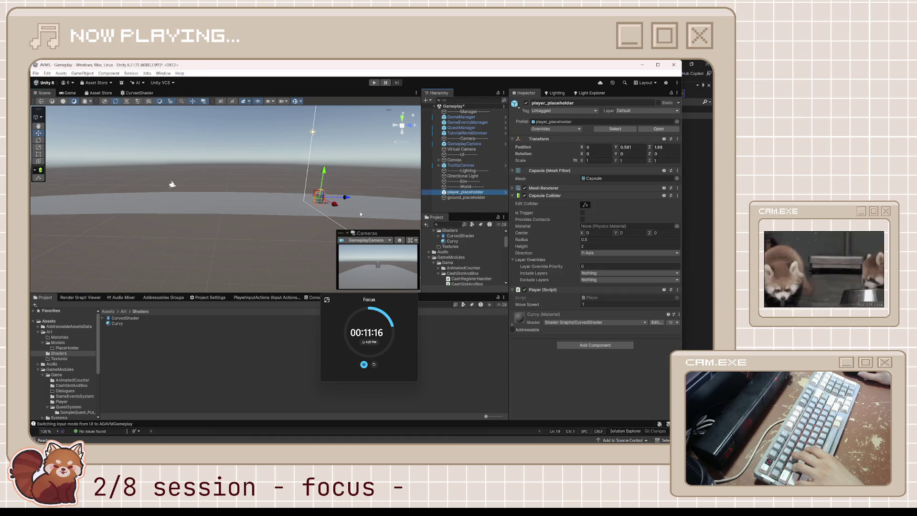
key(f)
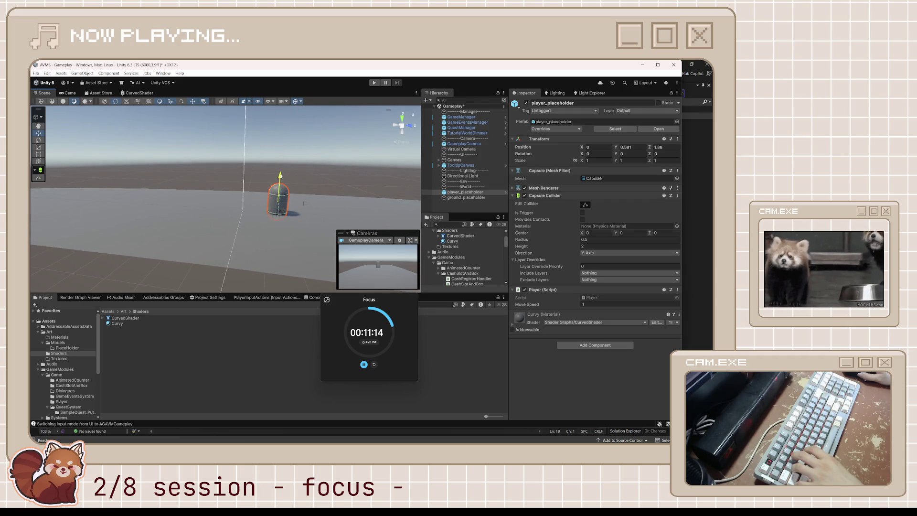
drag(304, 200, 304, 197)
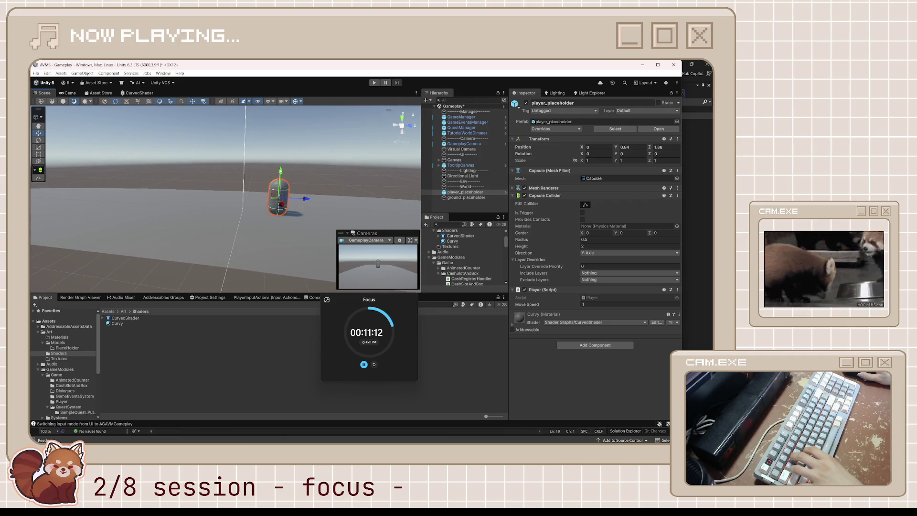
key(ctrl+s)
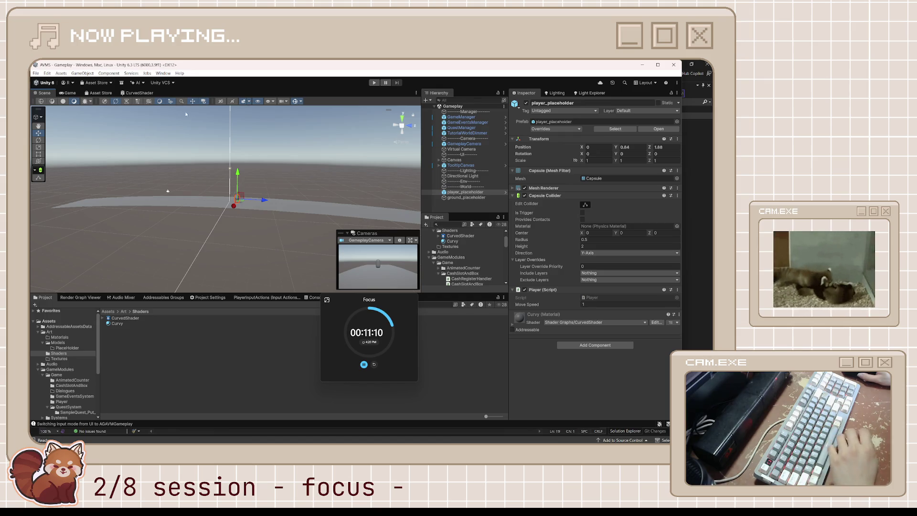
Move the GameplayCamera, set its Position Z to -21.9, then pull it farther back.
click(170, 191)
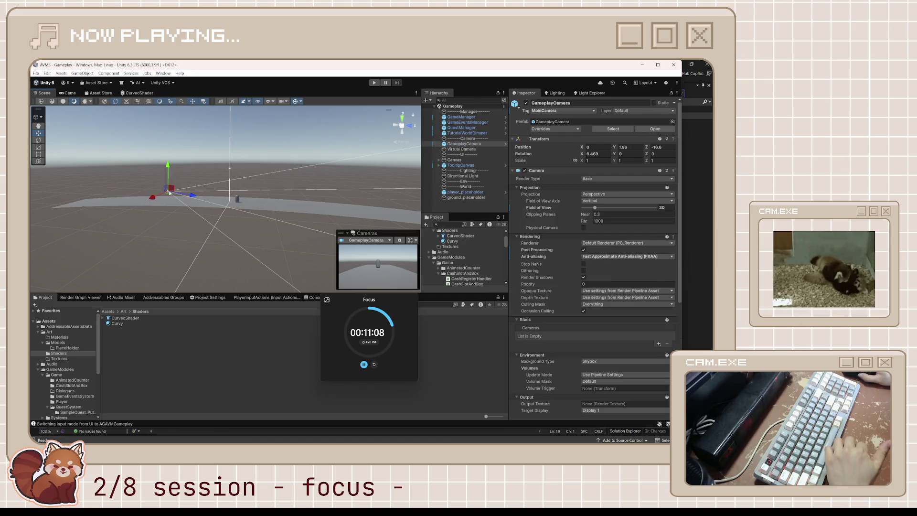
mouse_move(188, 197)
mouse_down()
mouse_move(210, 197)
mouse_move(206, 178)
mouse_up()
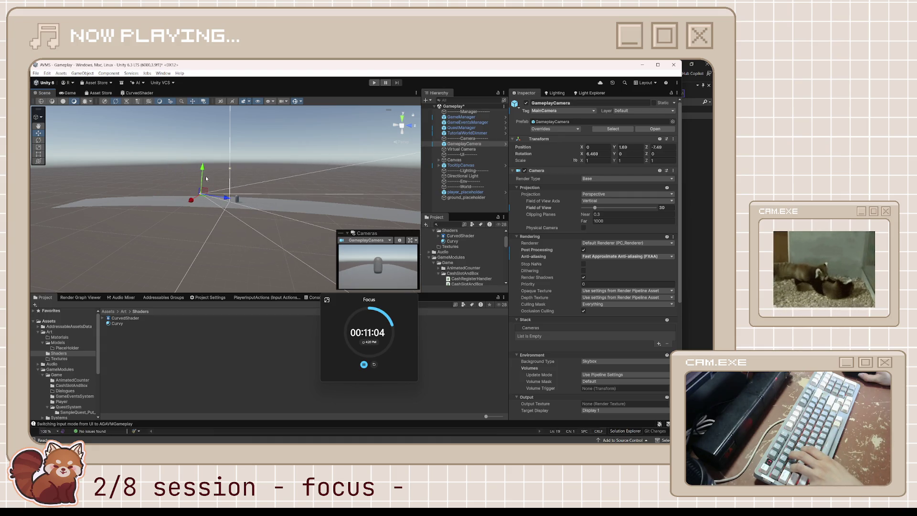
click(66, 93)
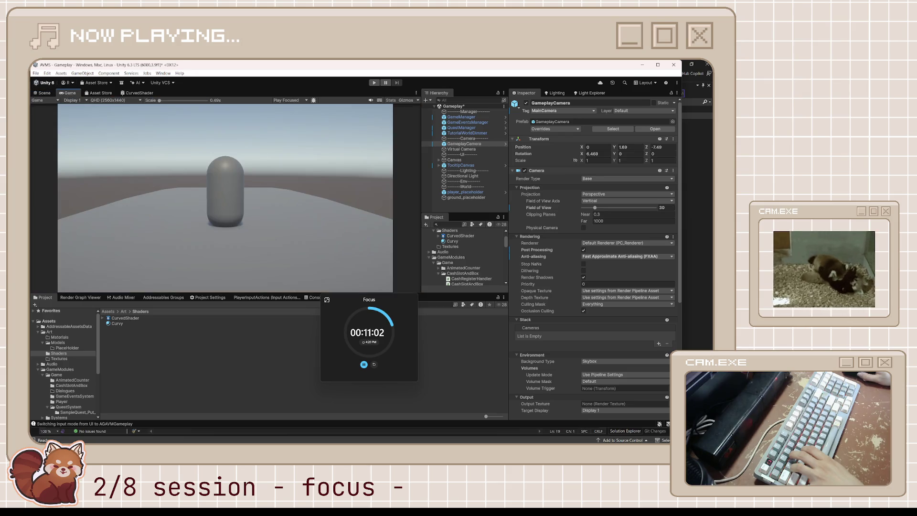
click(649, 146)
text(-21.9)
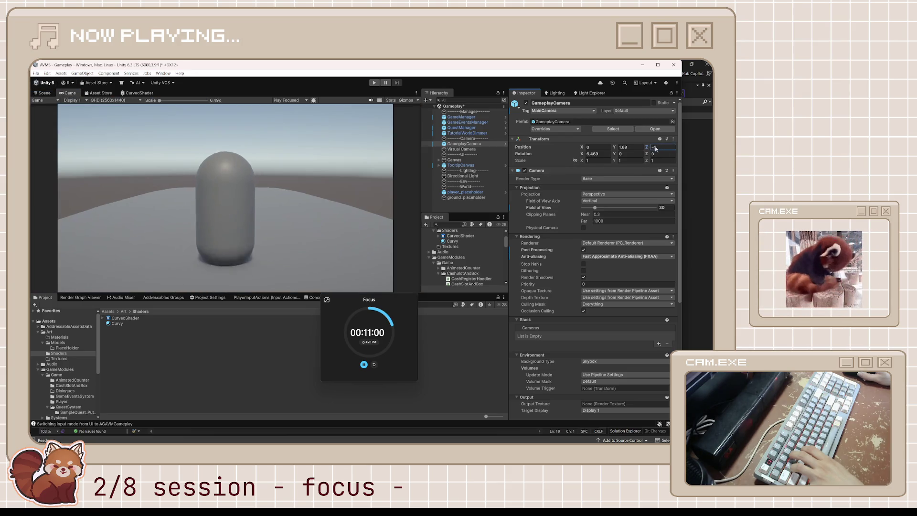
mouse_move(569, 168)
mouse_down()
mouse_move(432, 187)
mouse_move(602, 185)
mouse_up()
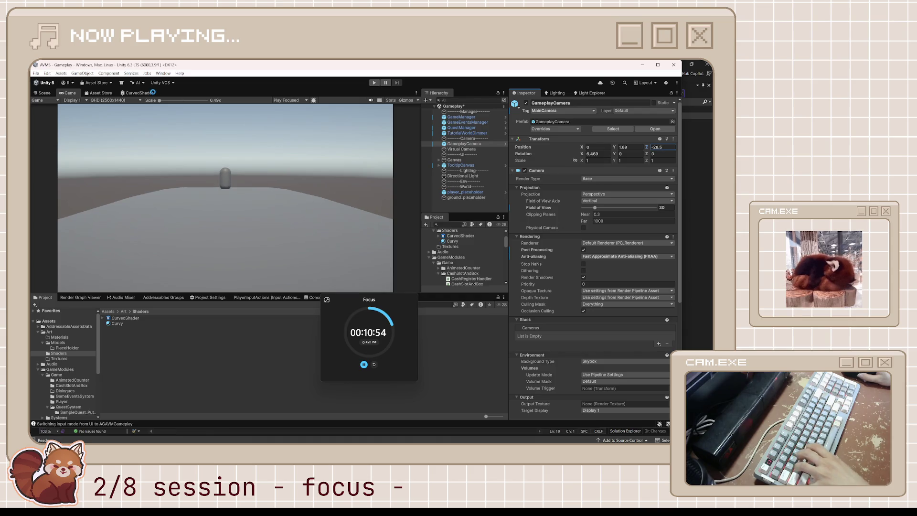
Stretch the ground plane wider along X with the scale gizmo and check the framing.
click(44, 93)
click(266, 213)
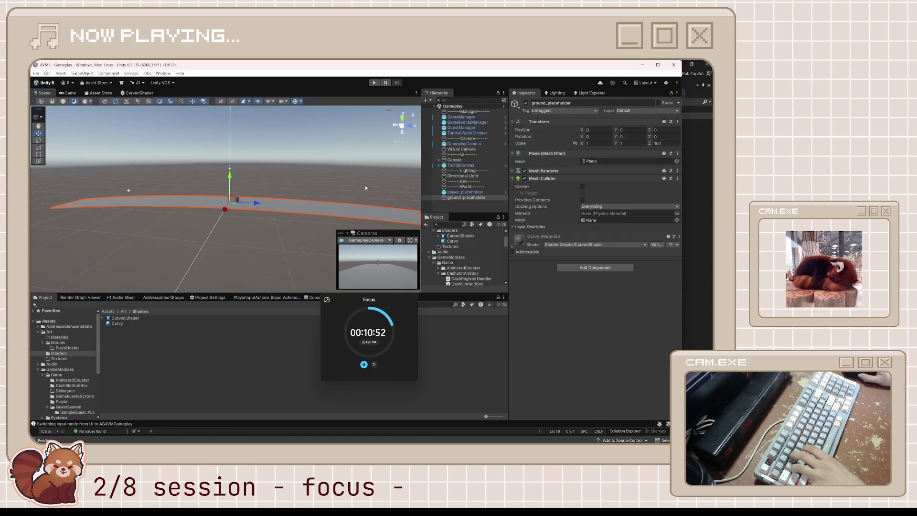
drag(225, 210, 183, 289)
click(69, 93)
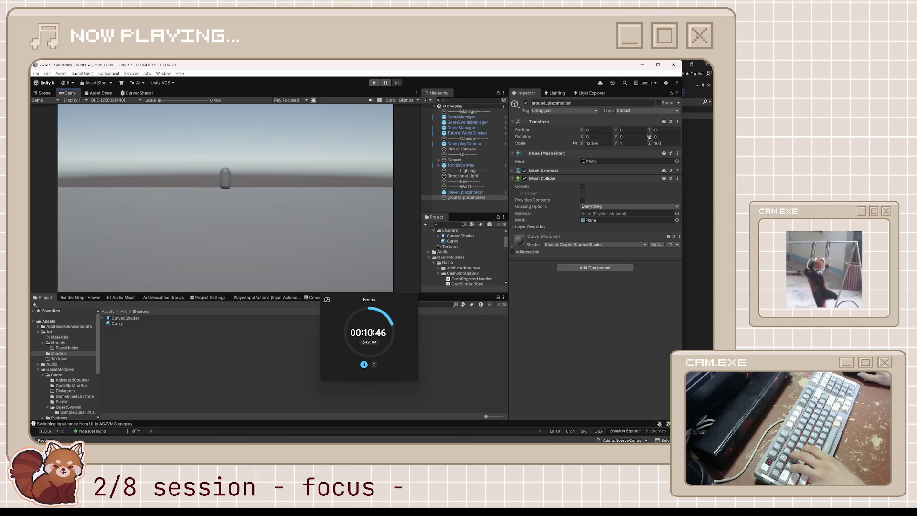
Scrub the GameplayCamera's Position Z back and forth in the Inspector.
click(463, 143)
click(650, 148)
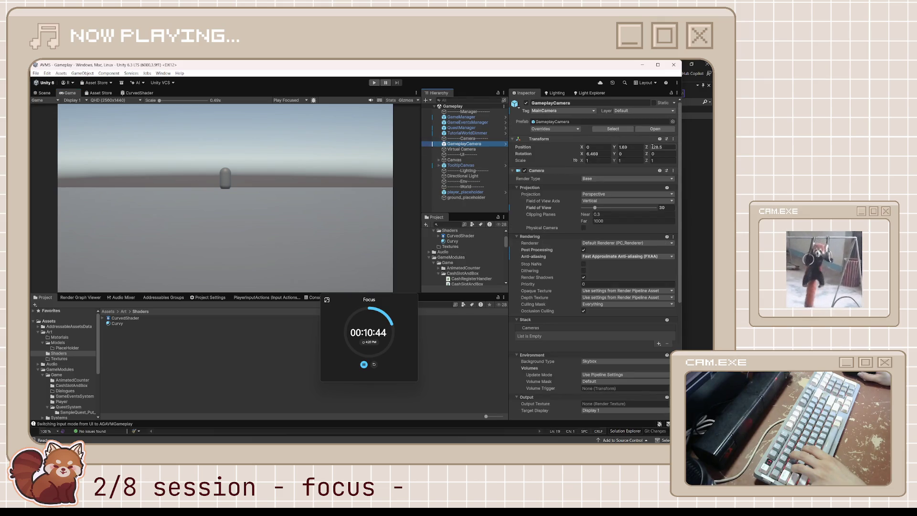
mouse_move(641, 149)
mouse_down()
mouse_move(386, 182)
mouse_move(560, 182)
mouse_up()
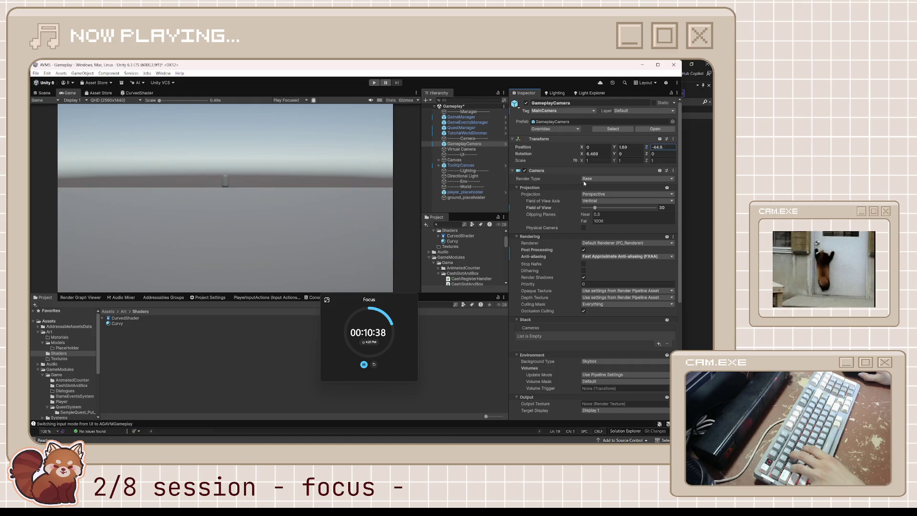
mouse_move(671, 189)
mouse_down()
mouse_move(72, 198)
mouse_move(121, 204)
mouse_up()
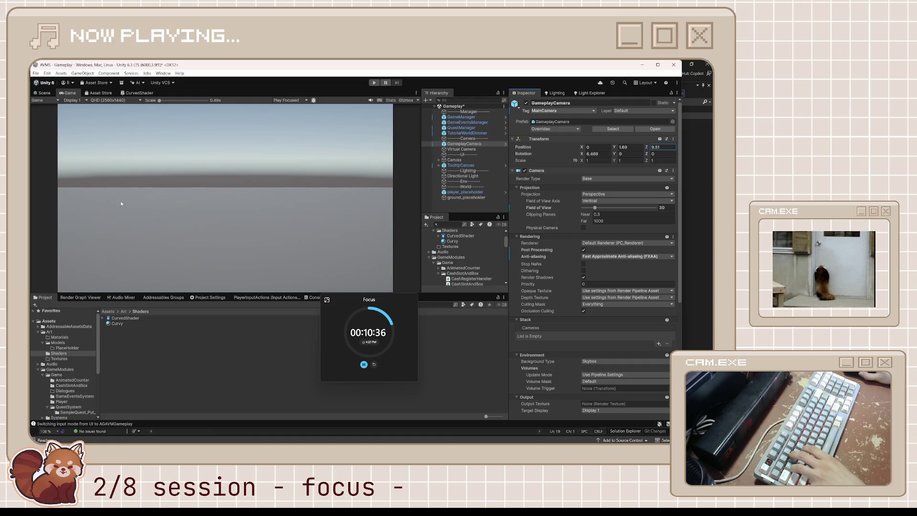
click(43, 93)
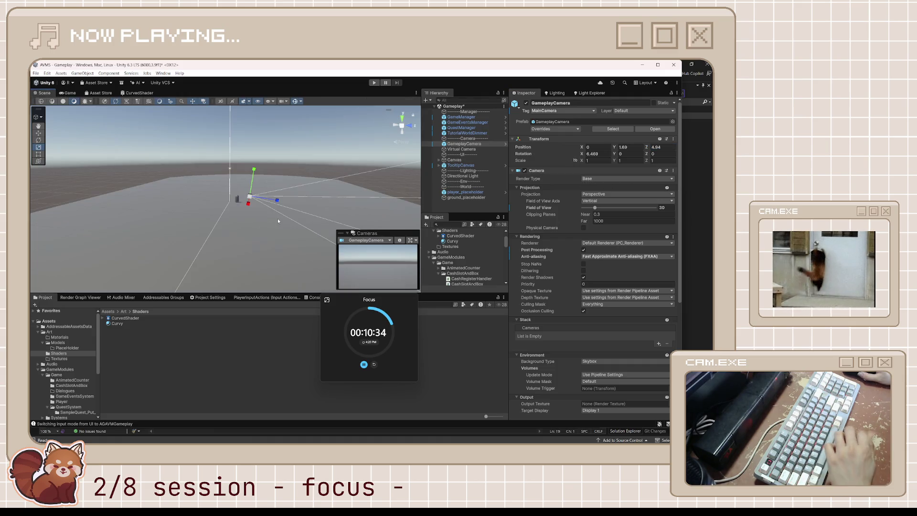
Try moving the camera higher and farther back in the Scene view, then undo.
click(251, 202)
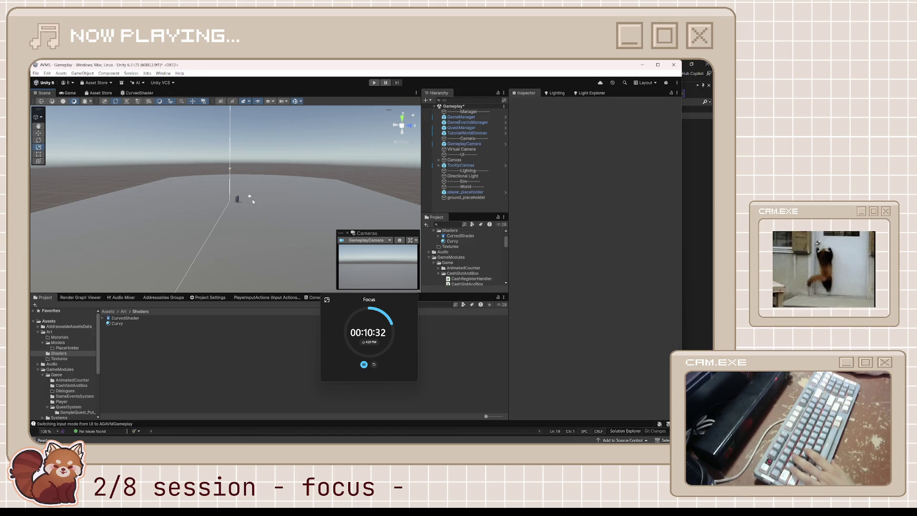
click(250, 198)
click(250, 198)
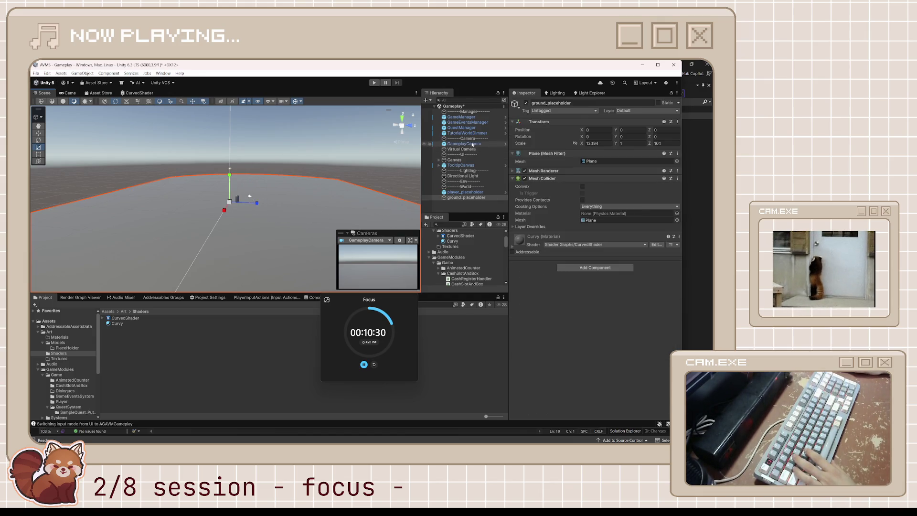
scroll(263, 190, up, 5)
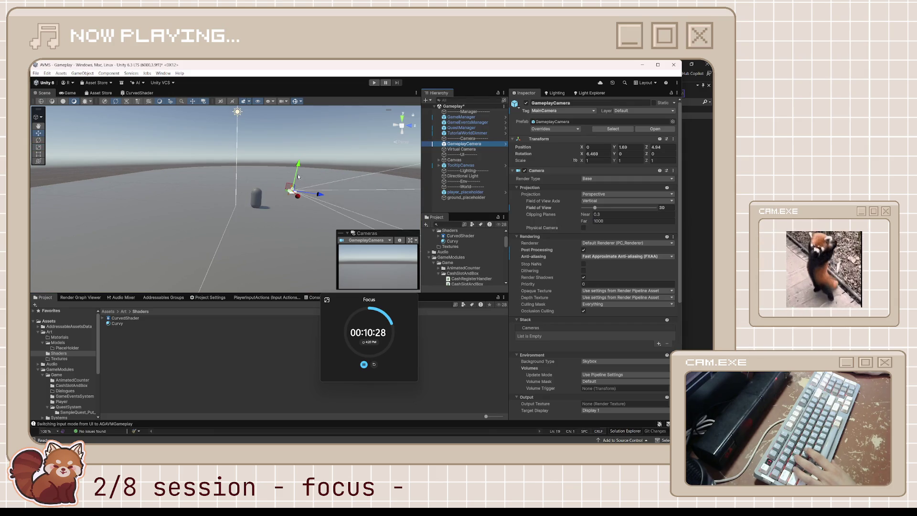
drag(325, 195, 40, 197)
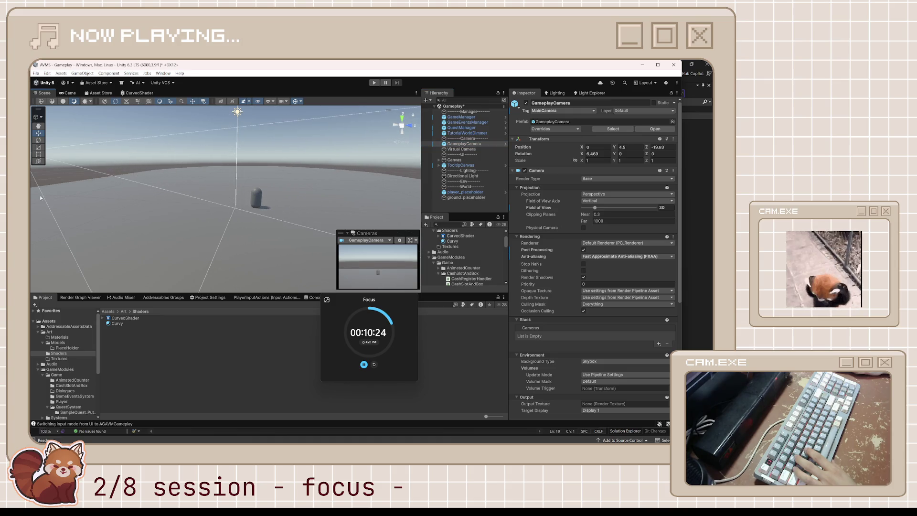
key(ctrl+z)
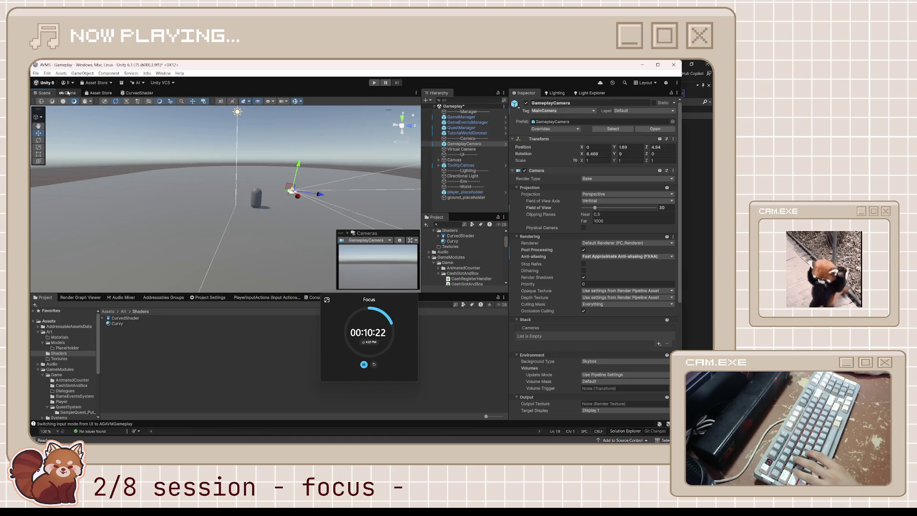
Set the GameplayCamera to Y 1.69, Z -9.9 to frame the capsule, and save the scene.
click(68, 92)
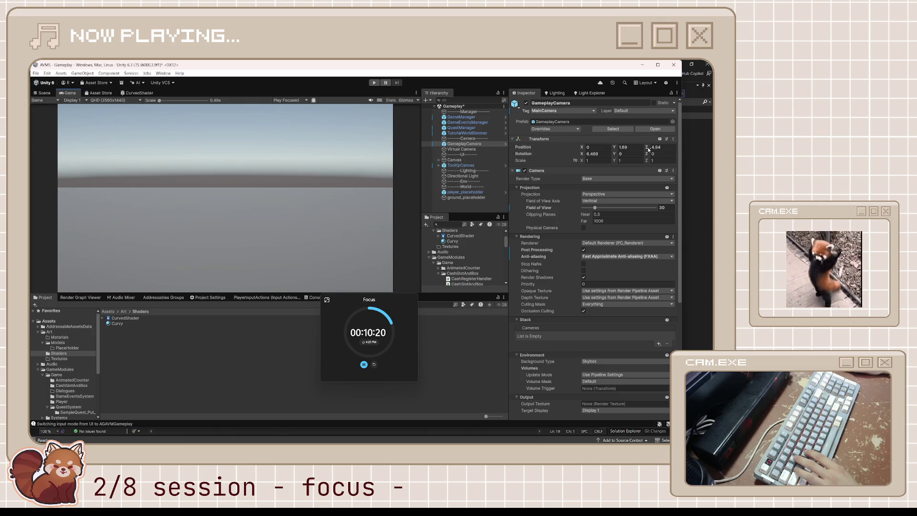
mouse_move(645, 154)
mouse_down()
mouse_move(609, 152)
mouse_move(619, 152)
mouse_up()
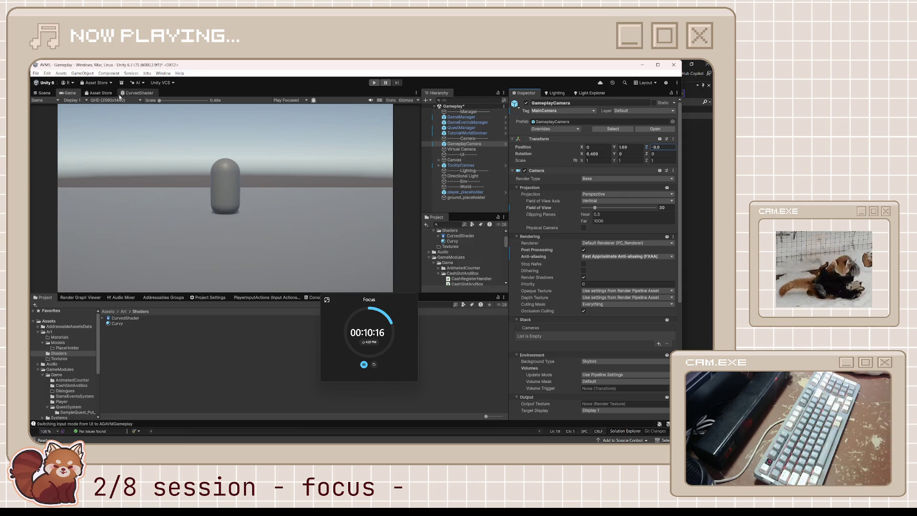
key(ctrl+s)
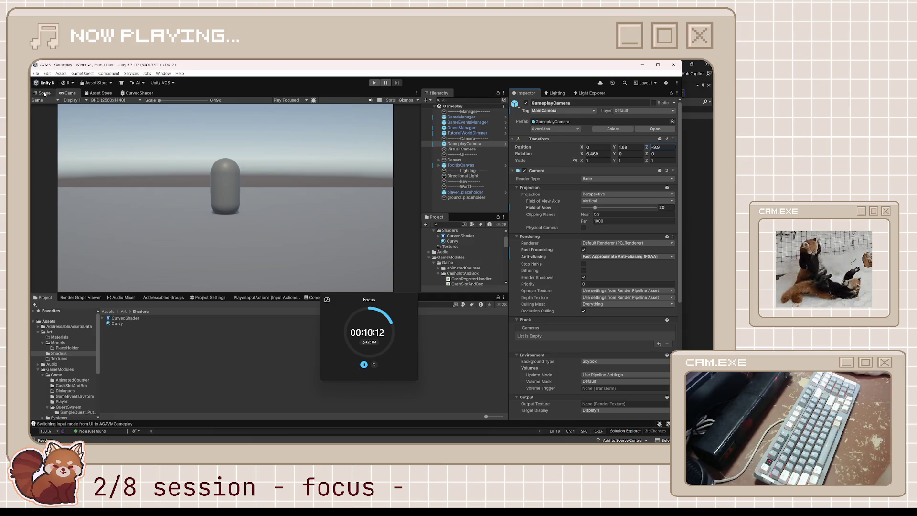
double_click(125, 318)
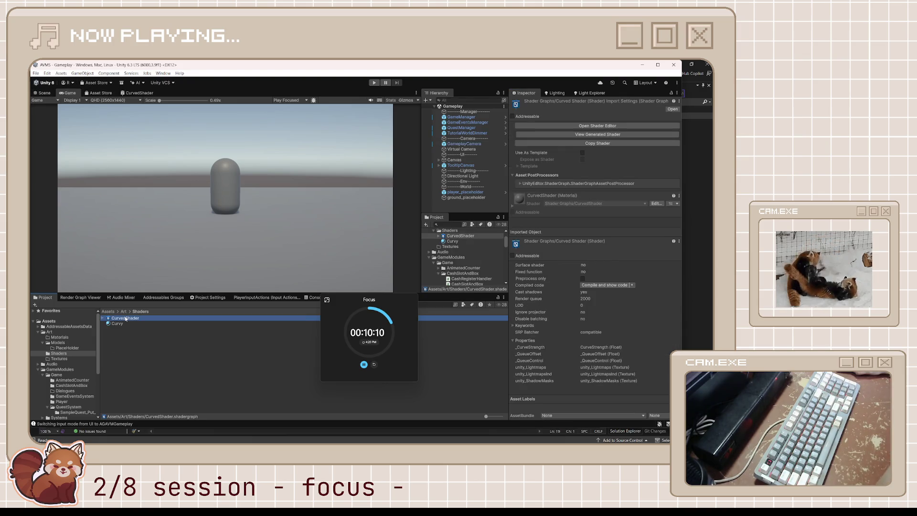
Pan and zoom the CurvedShader graph, then snip its node network to the clipboard.
scroll(247, 230, up, 2)
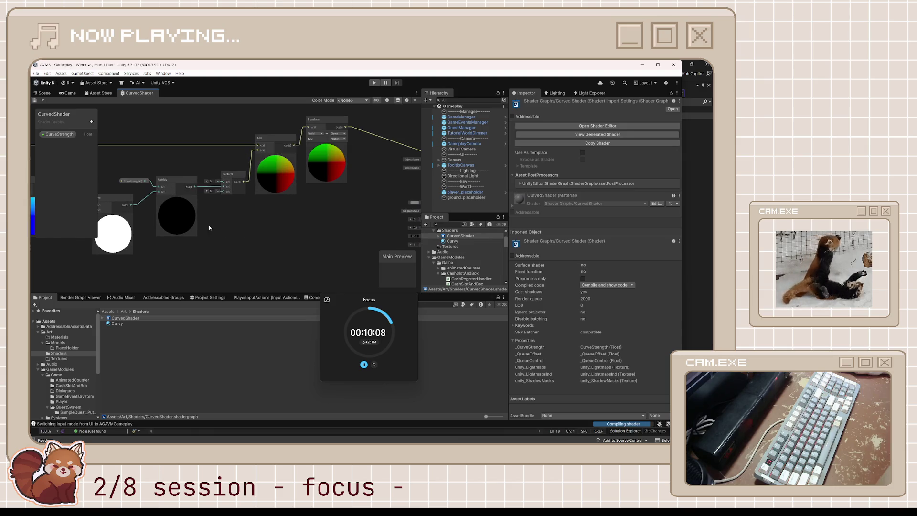
scroll(227, 214, left, 5)
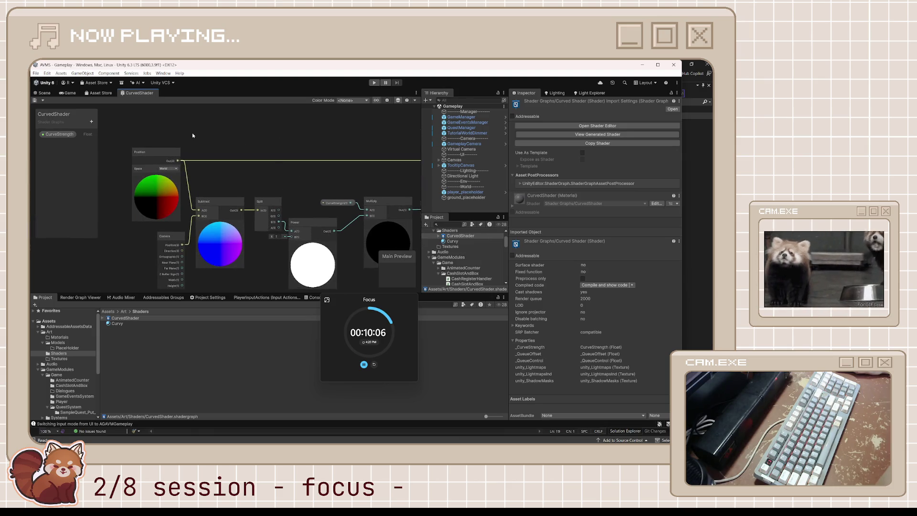
scroll(234, 215, down, 3)
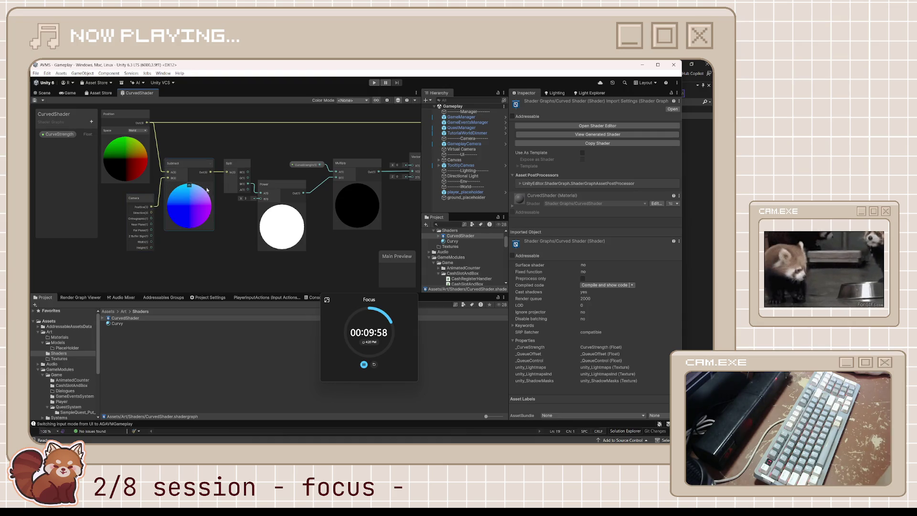
scroll(210, 196, down, 2)
scroll(215, 203, down, 3)
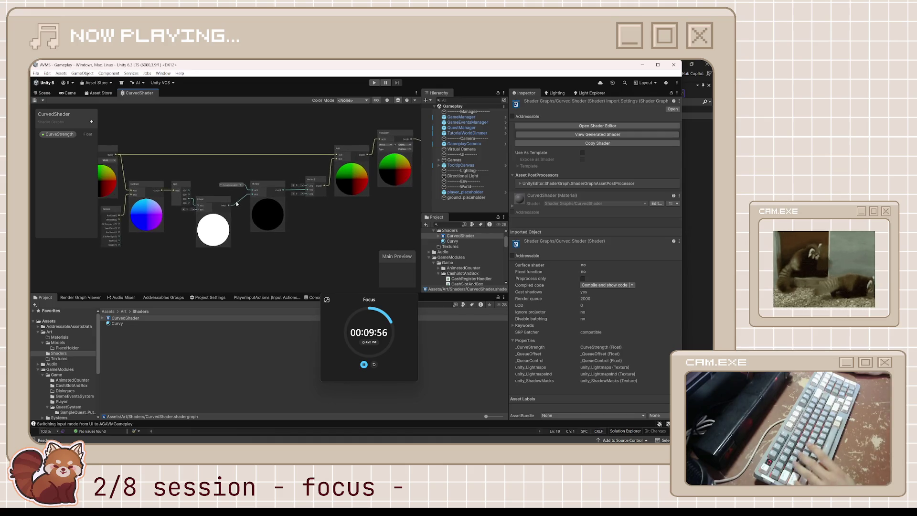
scroll(258, 200, up, 2)
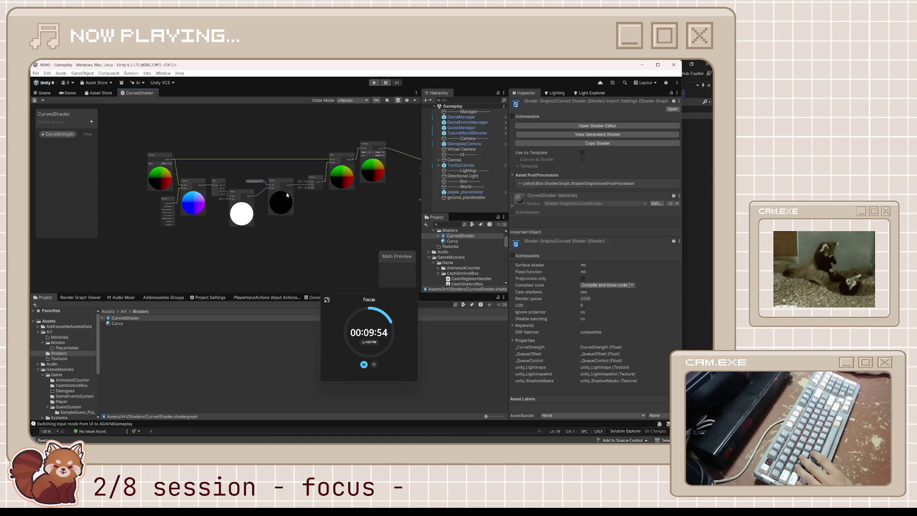
key(super+shift+s)
drag(103, 110, 408, 258)
click(184, 275)
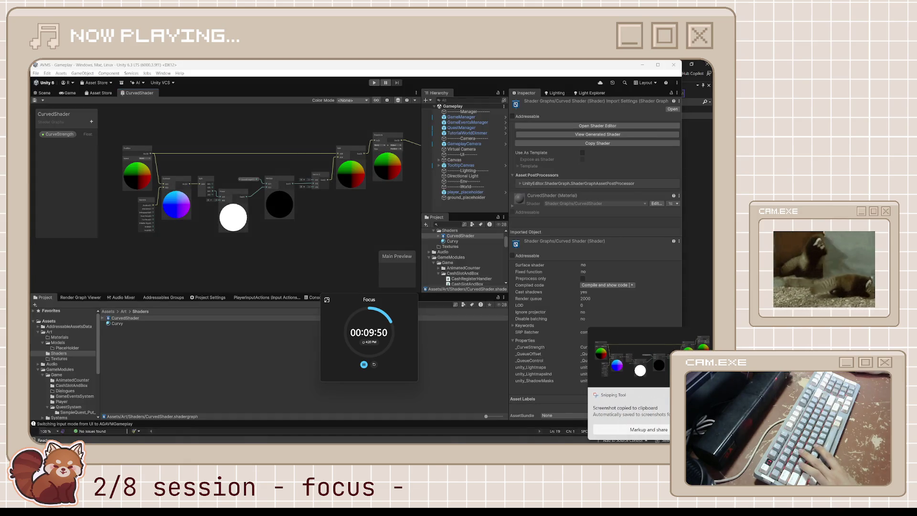
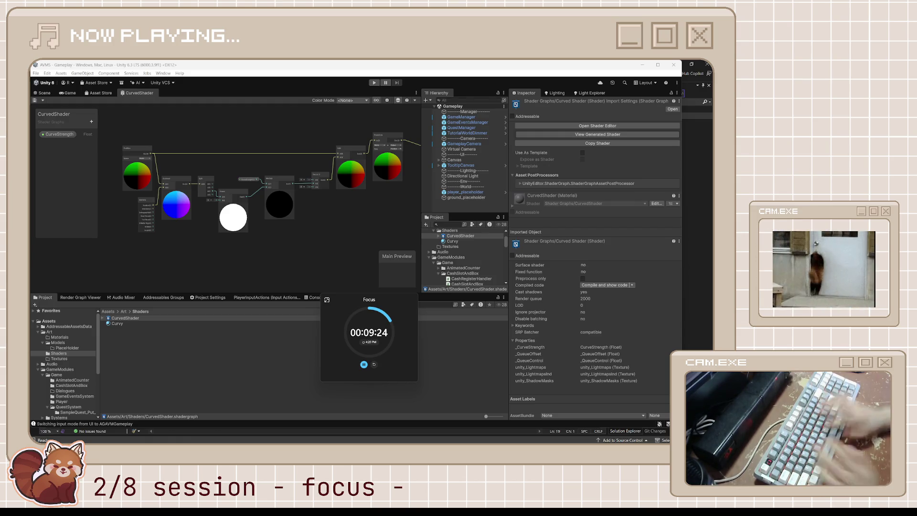
Follow the CurvedShader node chain from the Camera and Subtract nodes across the graph.
scroll(204, 206, up, 5)
drag(204, 206, 276, 201)
click(184, 163)
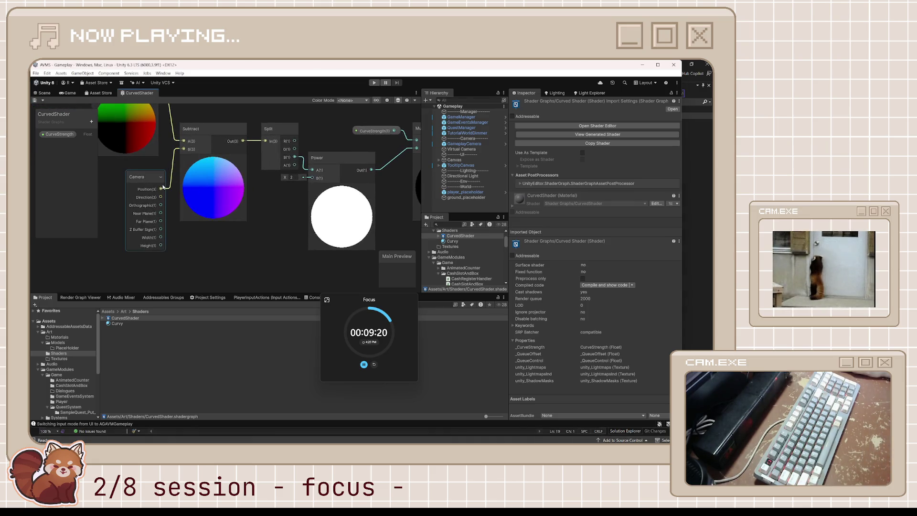
drag(308, 199, 261, 209)
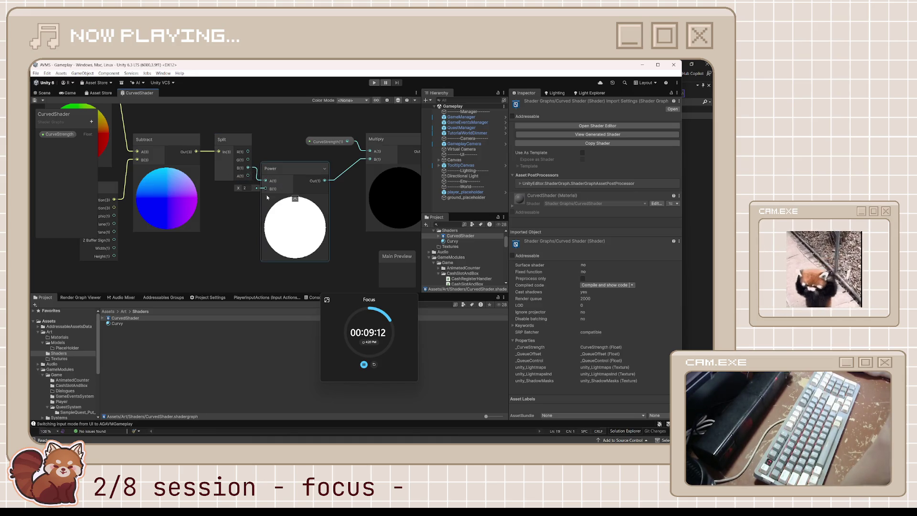
drag(335, 164, 256, 197)
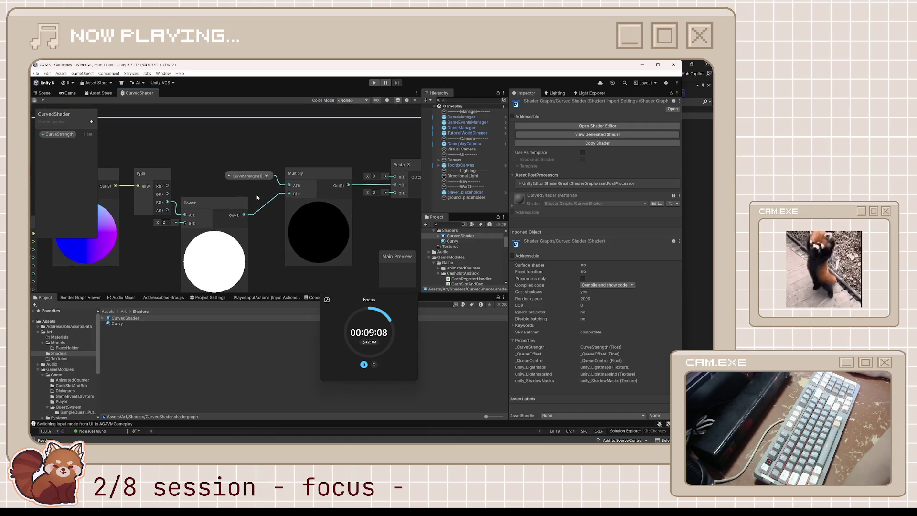
scroll(257, 198, down, 1)
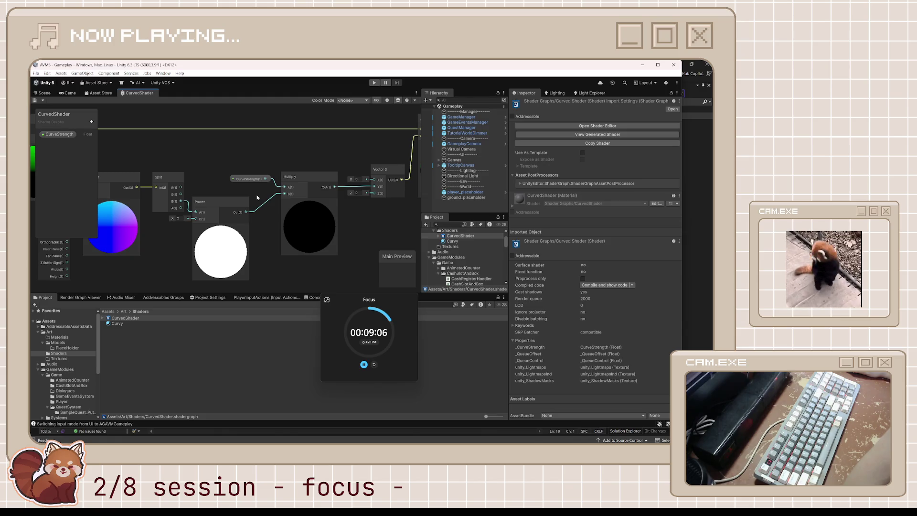
scroll(261, 198, right, 2)
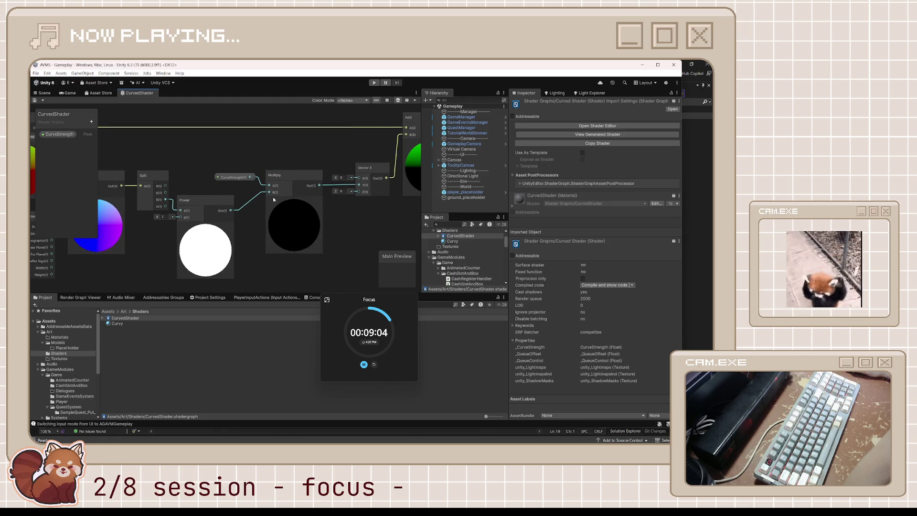
scroll(261, 199, right, 1)
mouse_move(261, 200)
mouse_down()
mouse_move(217, 206)
mouse_move(235, 207)
mouse_up()
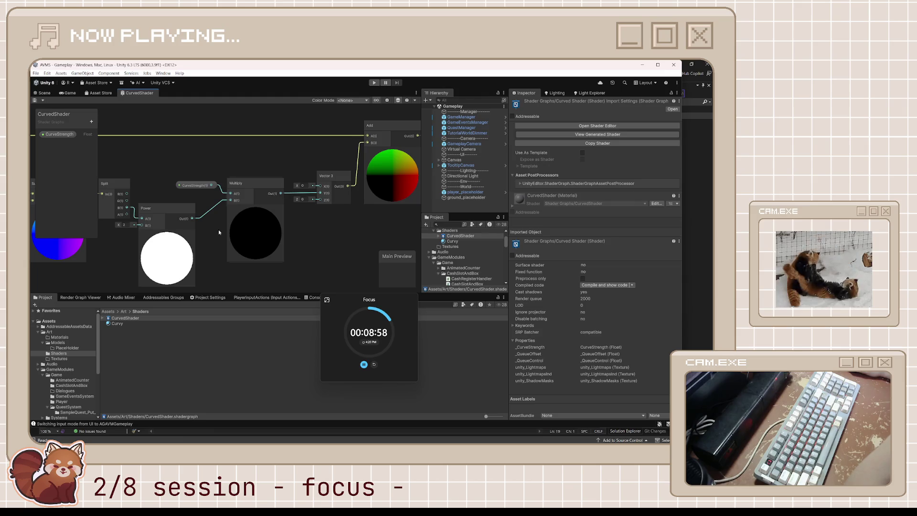
scroll(219, 232, left, 6)
drag(274, 248, 235, 255)
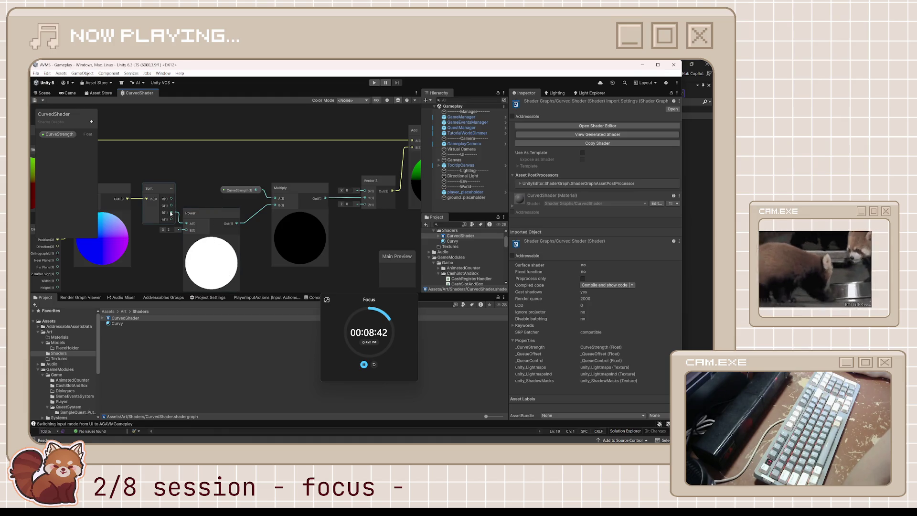
Inspect the player_placeholder capsule in the 3D scene from several orbit angles.
click(45, 94)
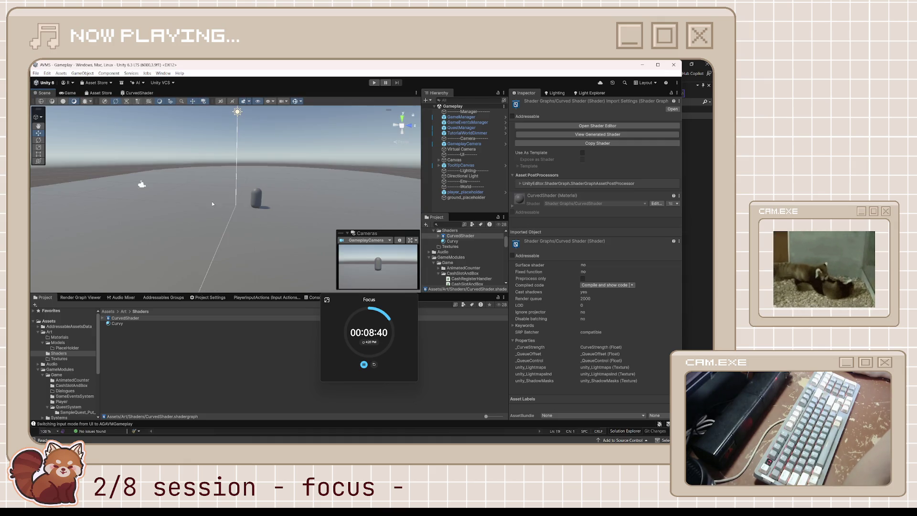
scroll(212, 204, down, 4)
click(236, 199)
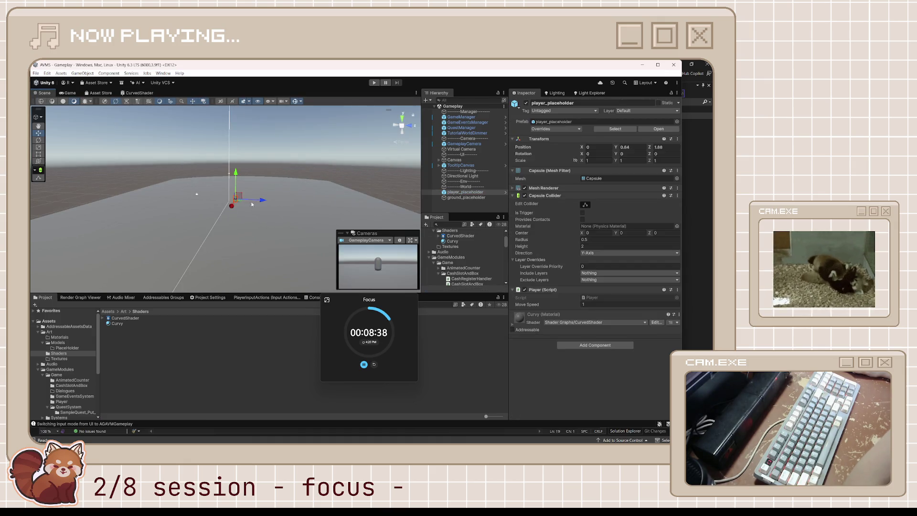
scroll(239, 200, up, 3)
drag(262, 215, 445, 230)
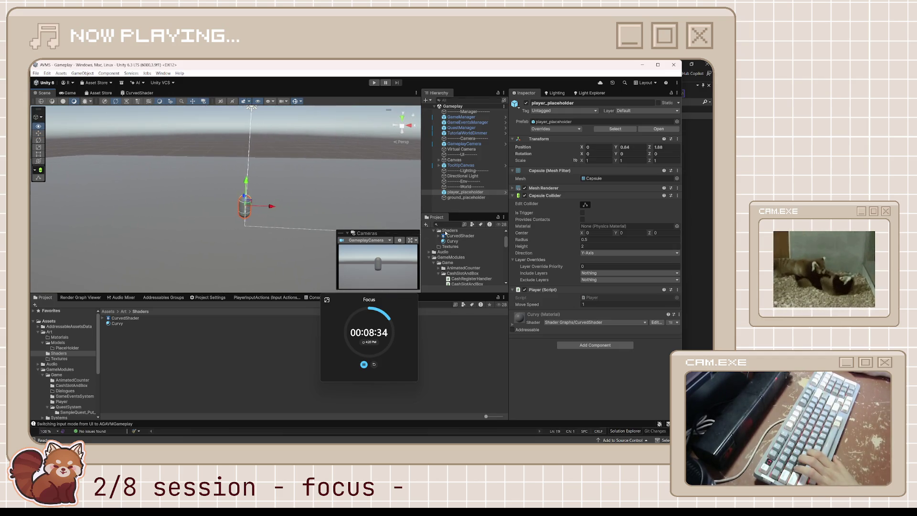
drag(316, 215, 276, 214)
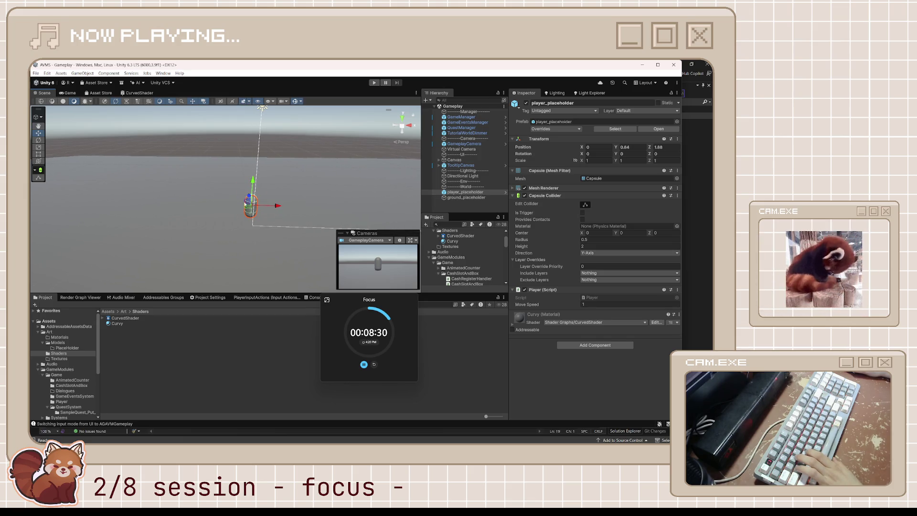
mouse_move(313, 204)
mouse_down()
mouse_move(200, 233)
mouse_move(307, 206)
mouse_move(313, 186)
mouse_move(313, 199)
mouse_up()
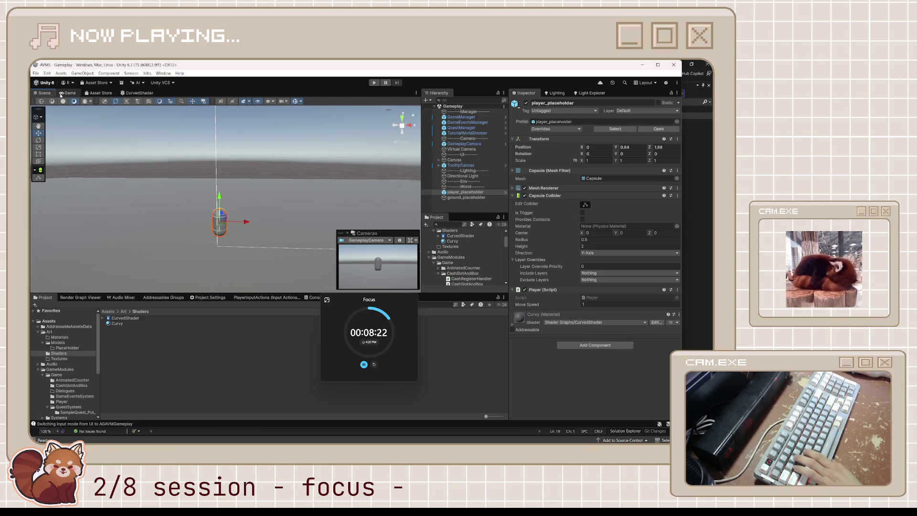
Reopen CurvedShader and move the Split, Power, Multiply and Vector 3 nodes lower.
double_click(120, 318)
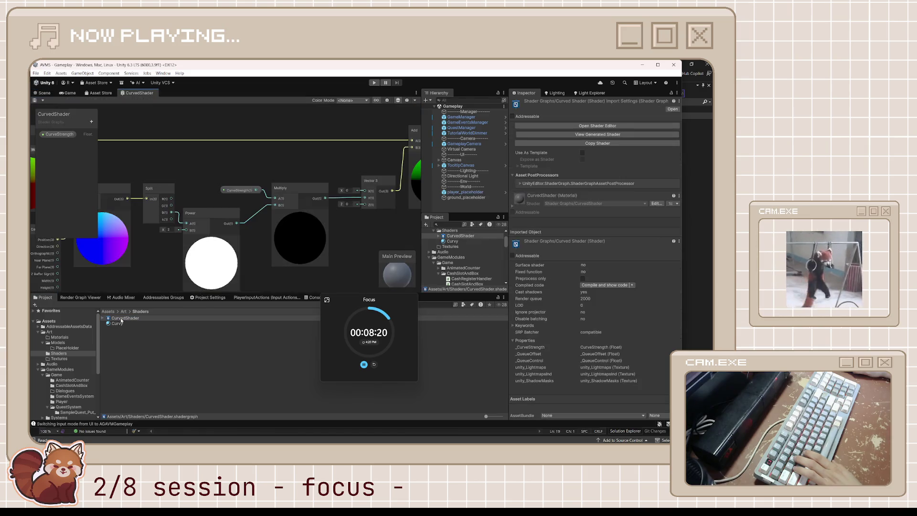
scroll(246, 231, down, 3)
right_click(262, 204)
right_click(233, 234)
click(187, 251)
drag(187, 250, 319, 220)
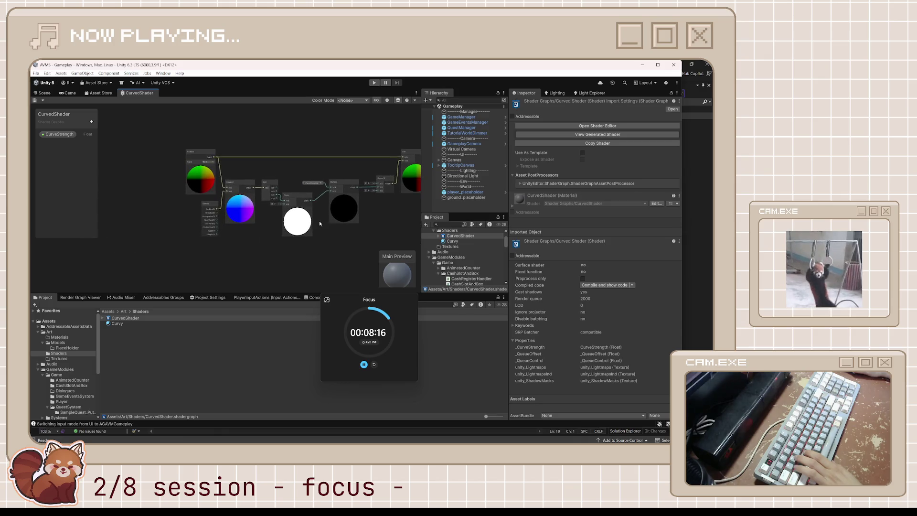
scroll(268, 187, up, 4)
drag(268, 188, 231, 166)
drag(411, 262, 411, 262)
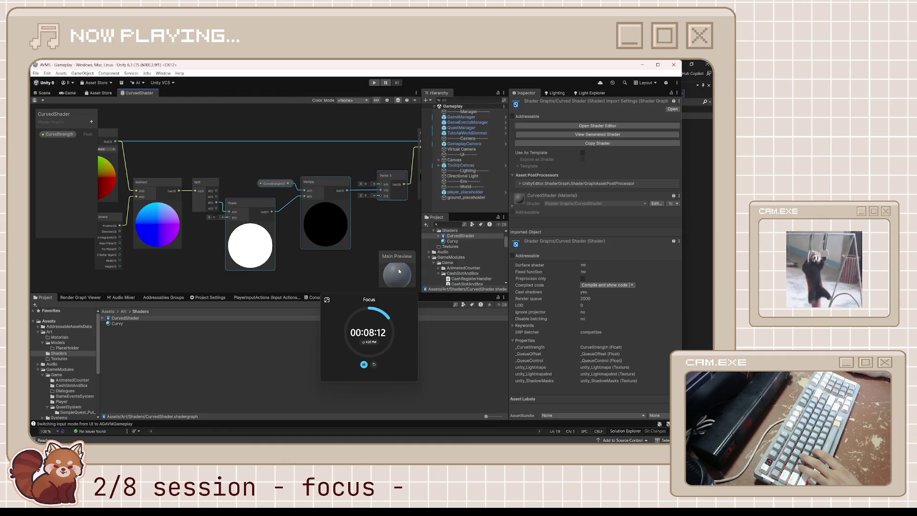
mouse_move(329, 227)
mouse_down()
mouse_move(329, 264)
mouse_move(325, 241)
mouse_up()
mouse_move(209, 125)
mouse_down()
mouse_move(209, 206)
mouse_move(196, 203)
mouse_up()
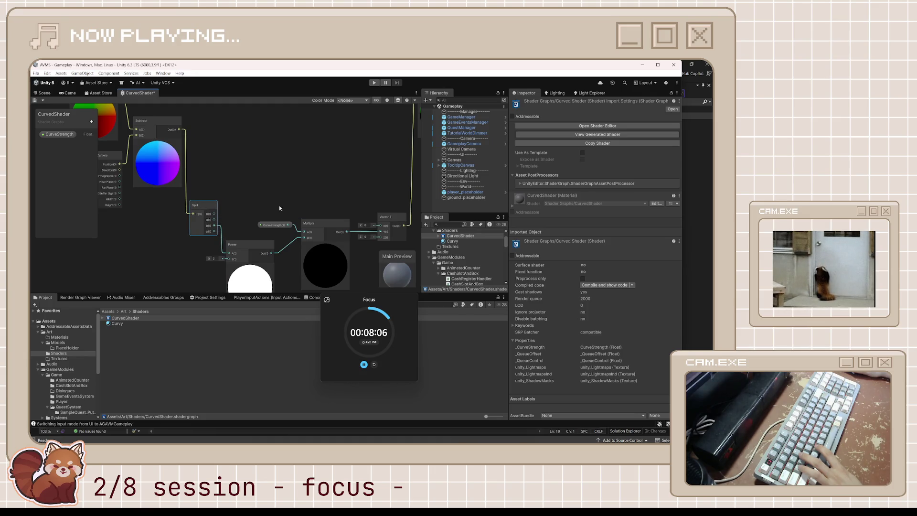
drag(279, 208, 221, 169)
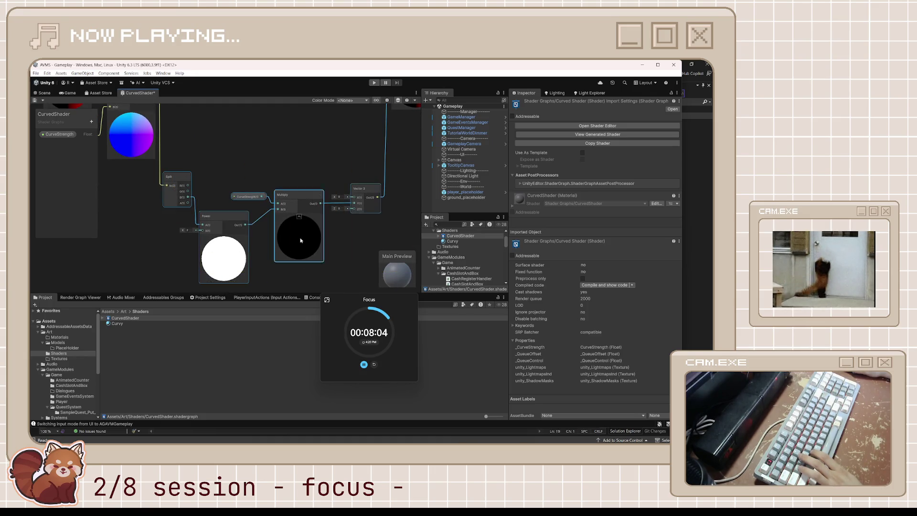
scroll(257, 181, up, 3)
Duplicate the Split/Power/Multiply/Vector 3 chain above the originals and disconnect the copied Power node.
key(ctrl+v)
drag(297, 164, 299, 141)
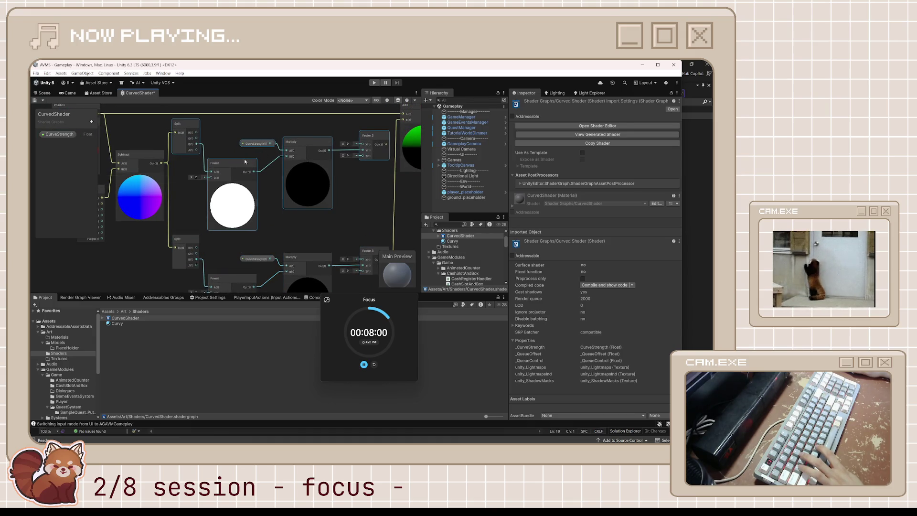
right_click(212, 166)
click(234, 188)
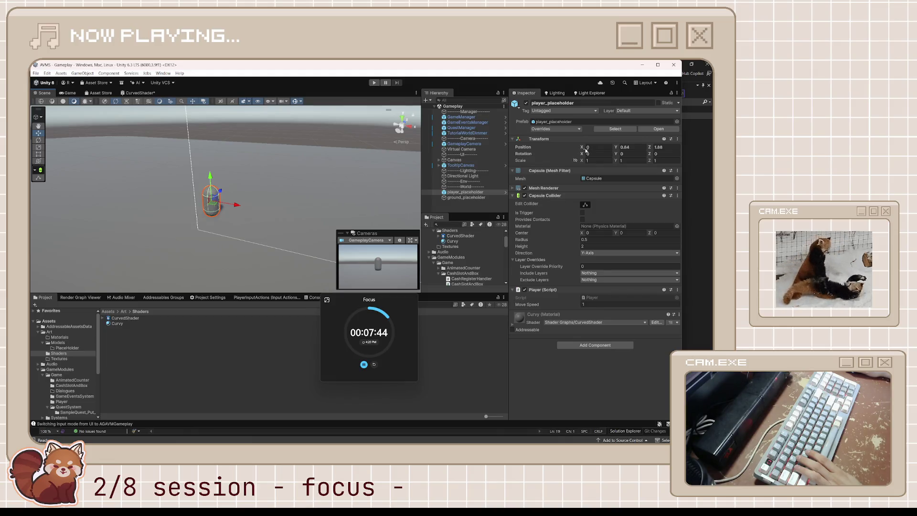
Wire the copy's Split R channel into Power and Power's output into Multiply B.
click(133, 95)
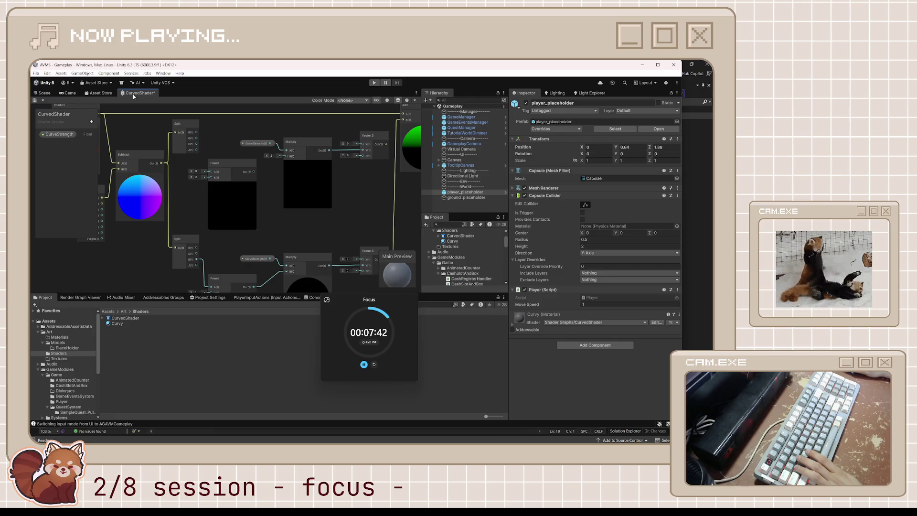
drag(197, 133, 212, 172)
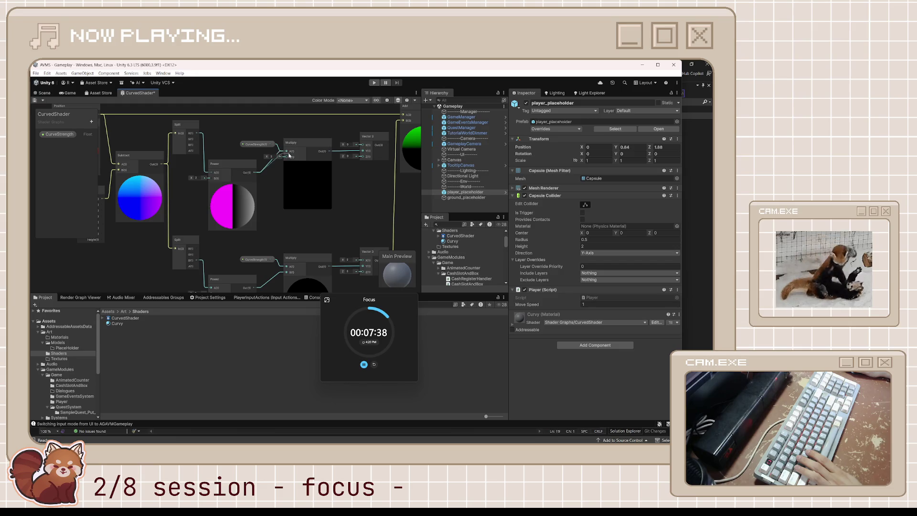
drag(289, 158, 288, 157)
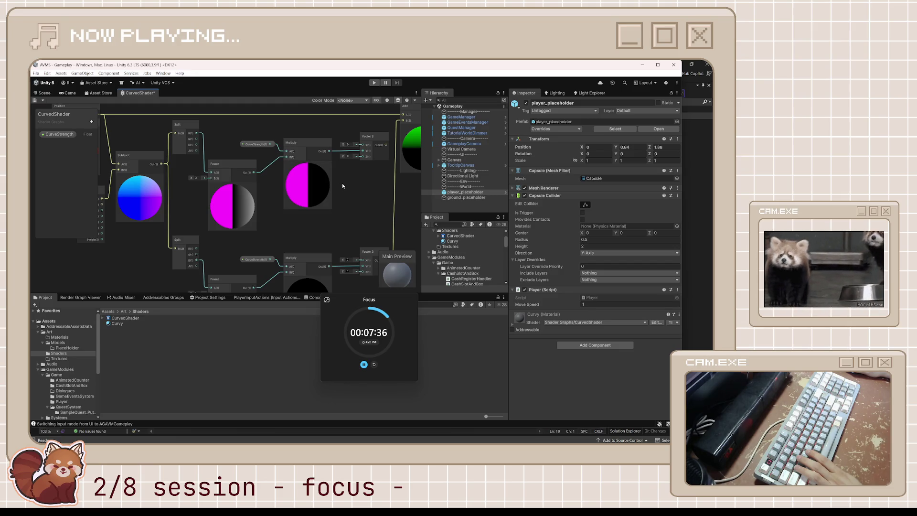
right_click(359, 178)
key(Escape)
mouse_move(367, 179)
mouse_down()
mouse_move(271, 229)
mouse_move(319, 209)
mouse_up()
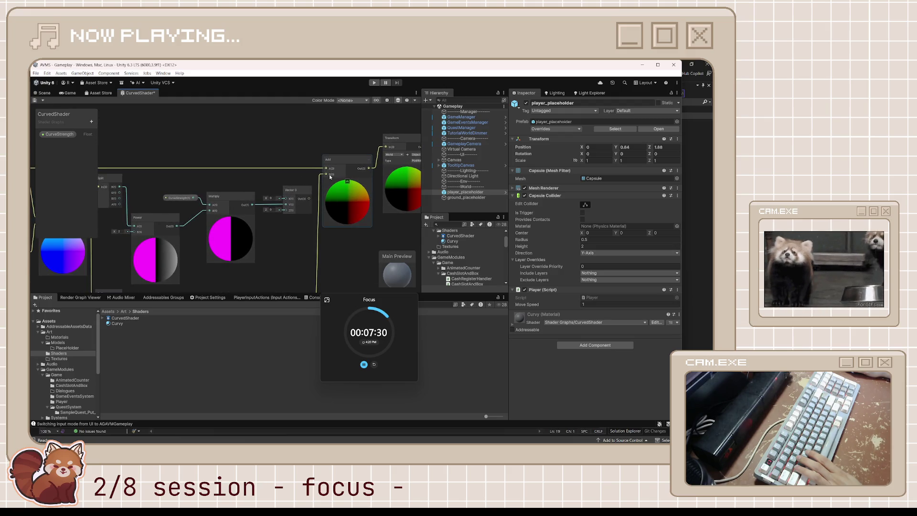
Move the Transform node further right to make room beside the Add node.
right_click(353, 176)
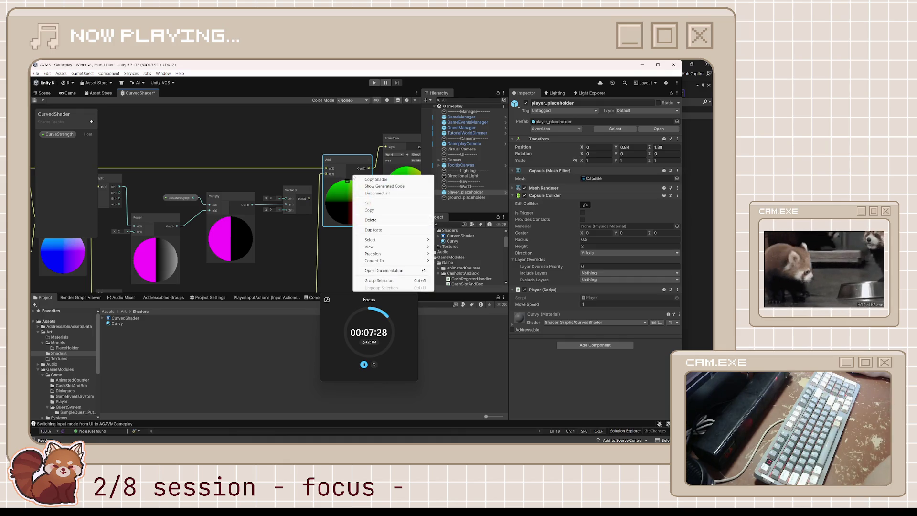
click(337, 195)
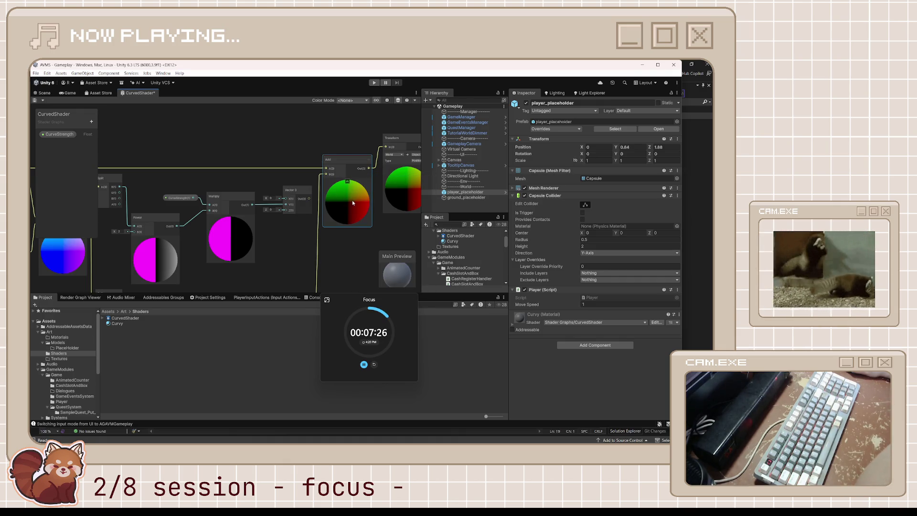
drag(356, 202, 277, 205)
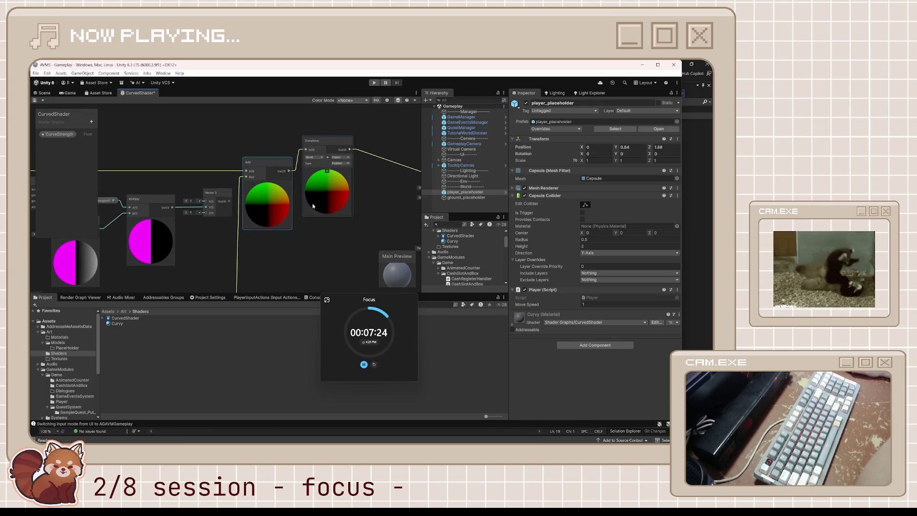
click(323, 143)
drag(323, 144, 369, 141)
click(308, 191)
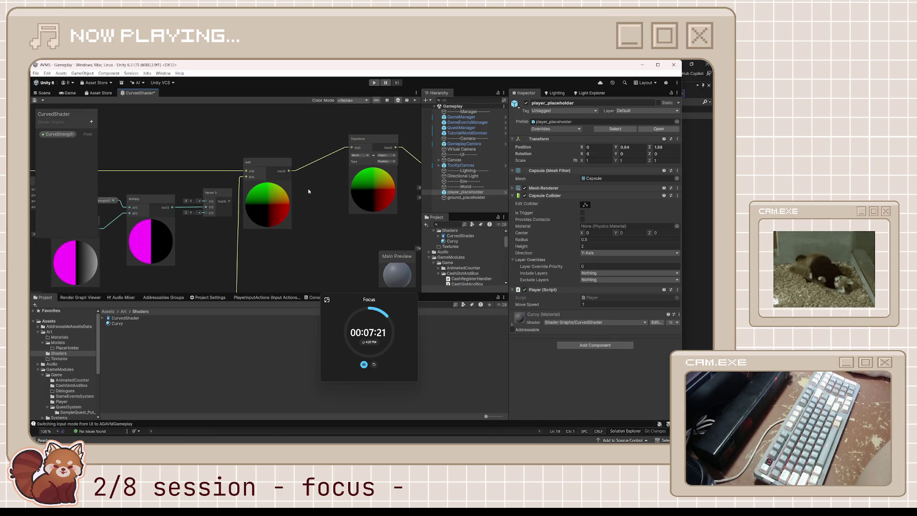
Duplicate the Add node, place it before Transform, and feed Vector 3 into its B input.
click(289, 175)
key(ctrl+d)
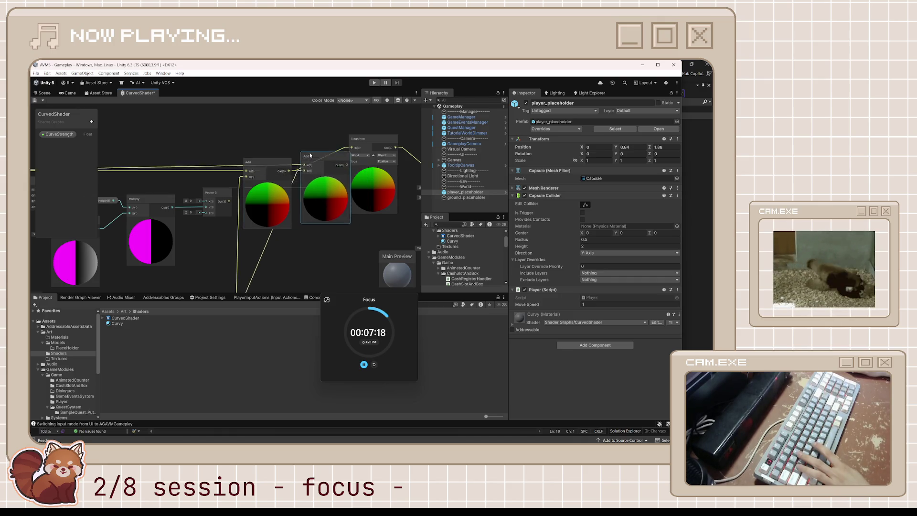
drag(310, 156, 315, 143)
drag(375, 138, 386, 139)
drag(316, 144, 328, 144)
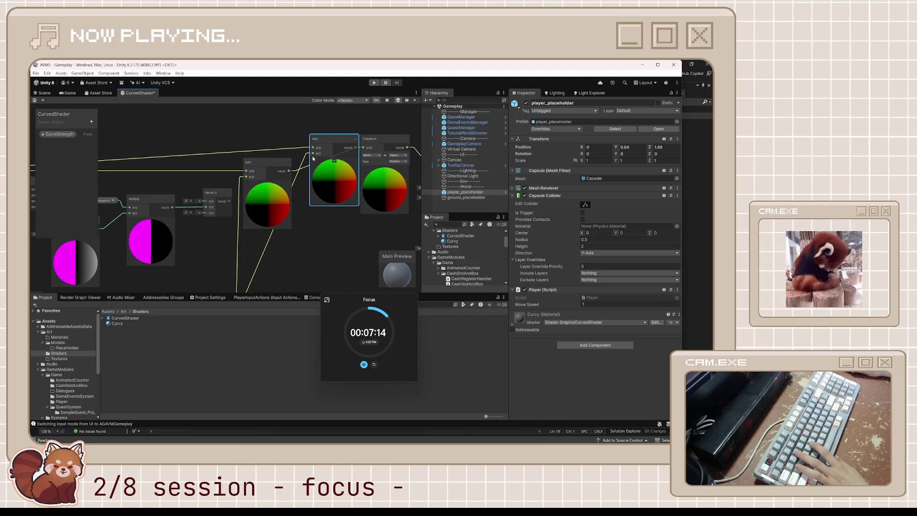
mouse_move(229, 202)
mouse_down()
mouse_move(328, 152)
mouse_move(304, 157)
mouse_move(313, 154)
mouse_move(333, 185)
mouse_up()
Move the pink preview nodes higher and reposition the colour node among the others.
scroll(288, 204, down, 3)
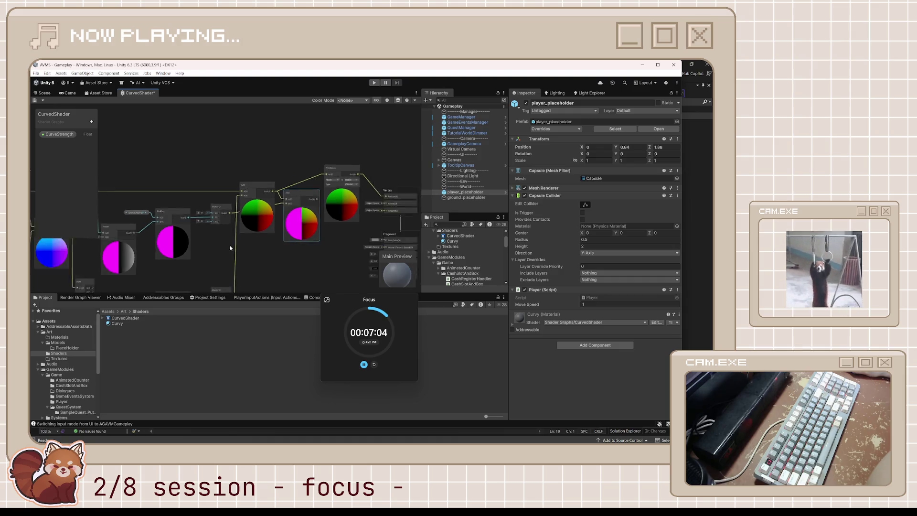
scroll(232, 200, up, 5)
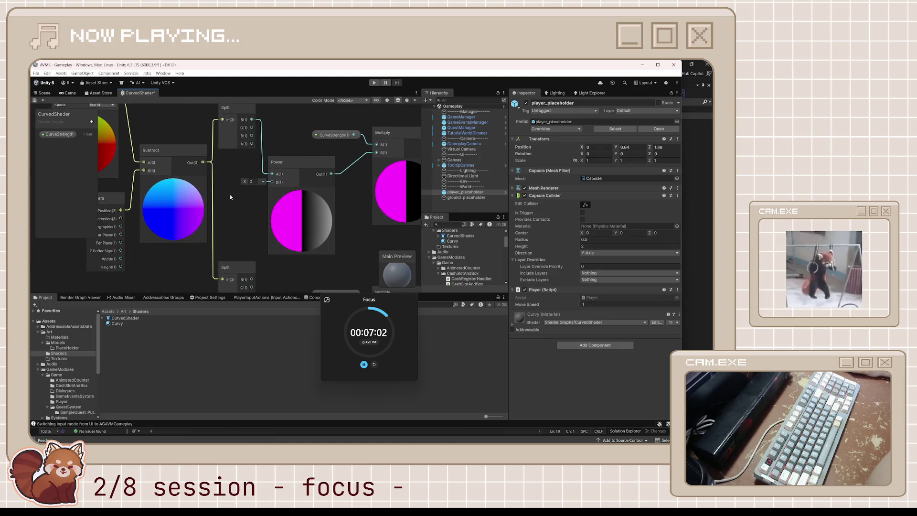
drag(230, 197, 283, 224)
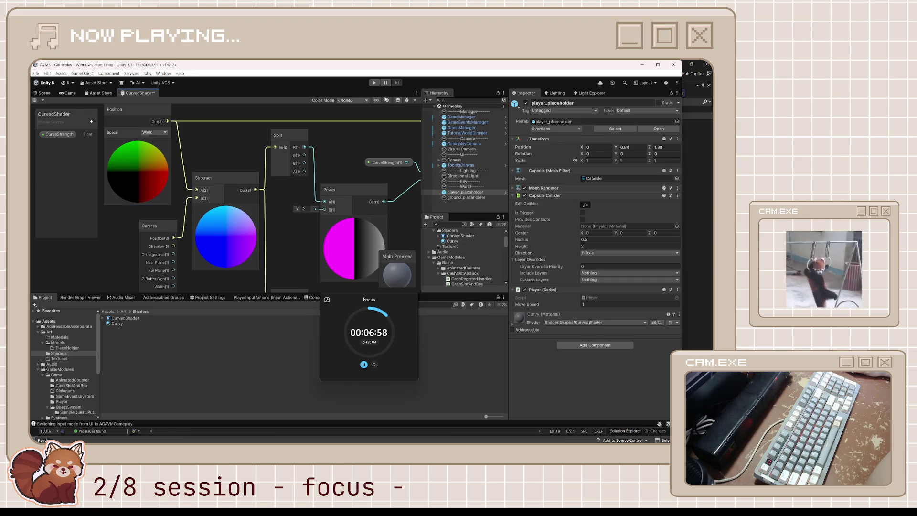
scroll(344, 191, down, 10)
scroll(257, 177, up, 6)
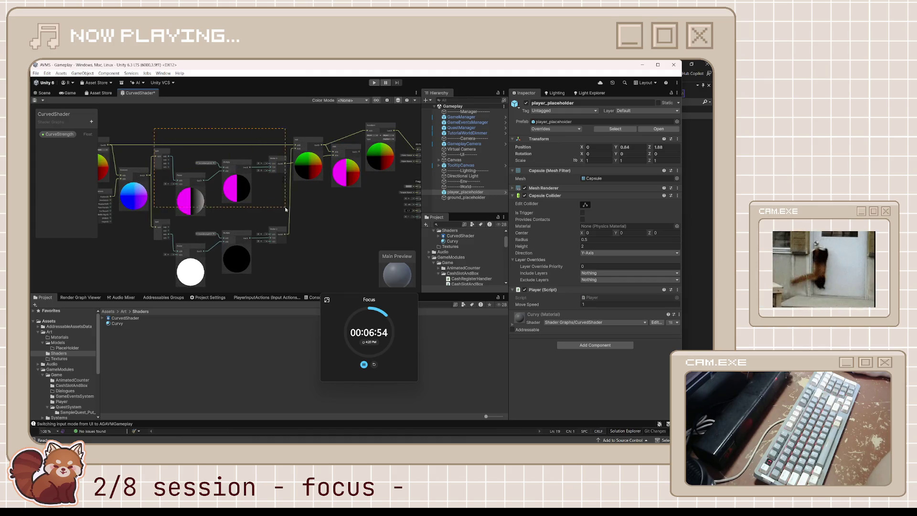
mouse_move(282, 212)
mouse_down()
mouse_move(258, 172)
mouse_move(258, 189)
mouse_move(244, 132)
mouse_up()
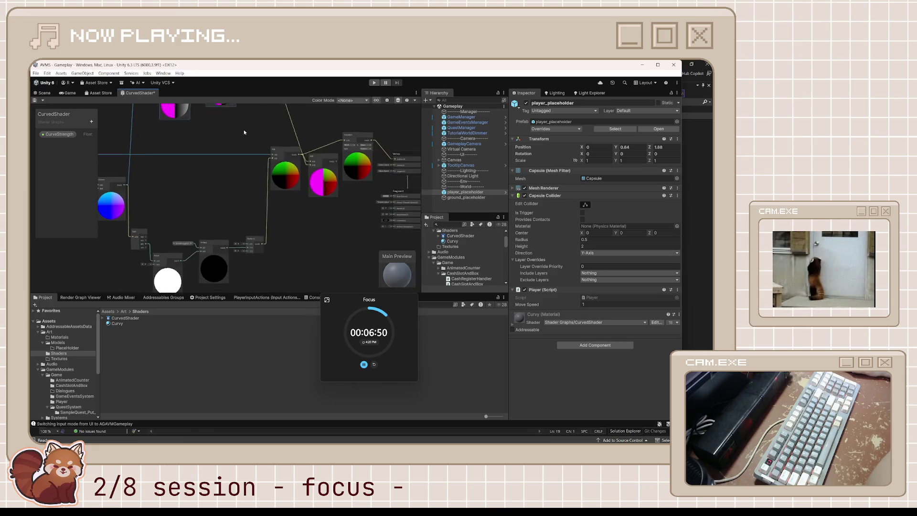
click(282, 149)
mouse_move(319, 155)
mouse_down()
mouse_move(315, 122)
mouse_move(318, 165)
mouse_up()
Connect the upper colour node to the lower one, and the lower one to the right node.
drag(346, 209, 337, 168)
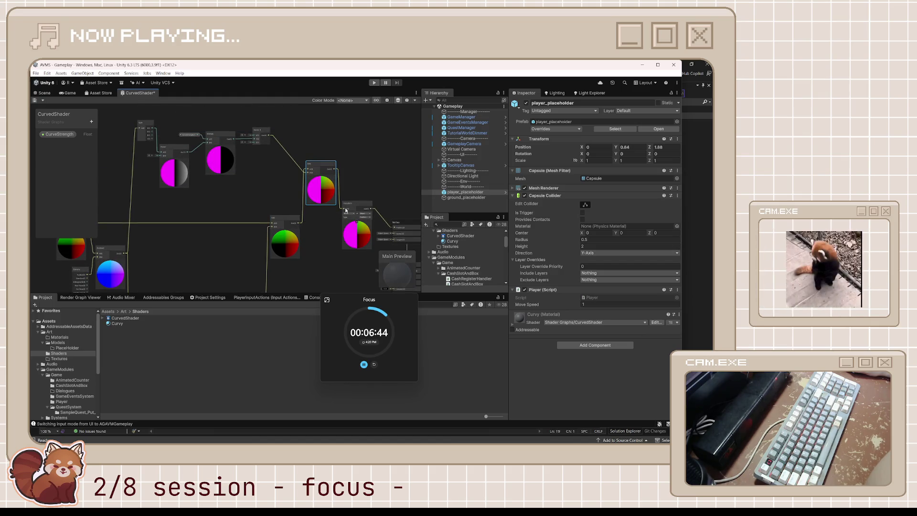
click(304, 210)
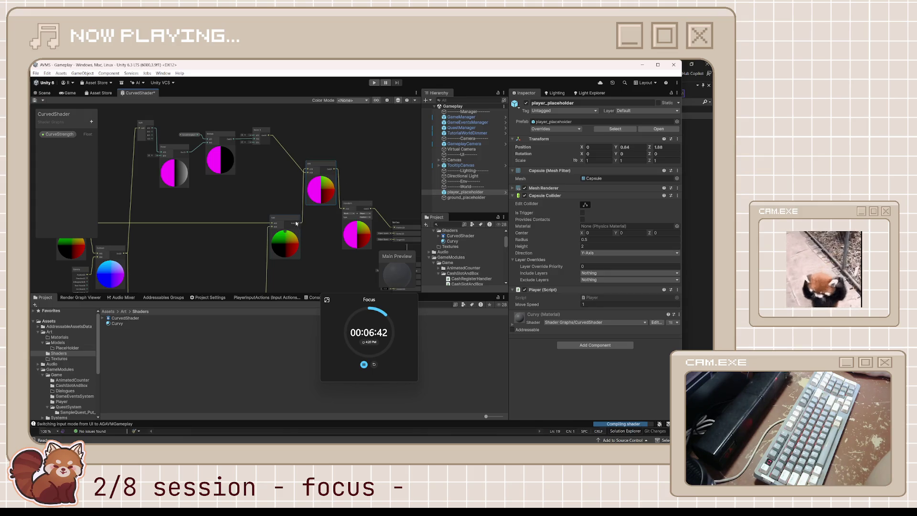
drag(297, 225, 348, 212)
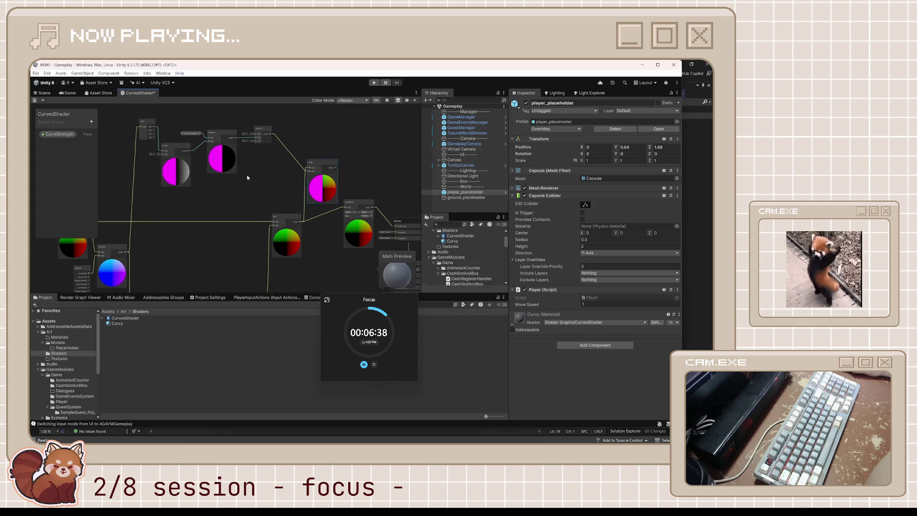
Save the CurvedShader graph and go back to the 3D scene.
drag(311, 250, 355, 195)
key(ctrl+s)
click(45, 92)
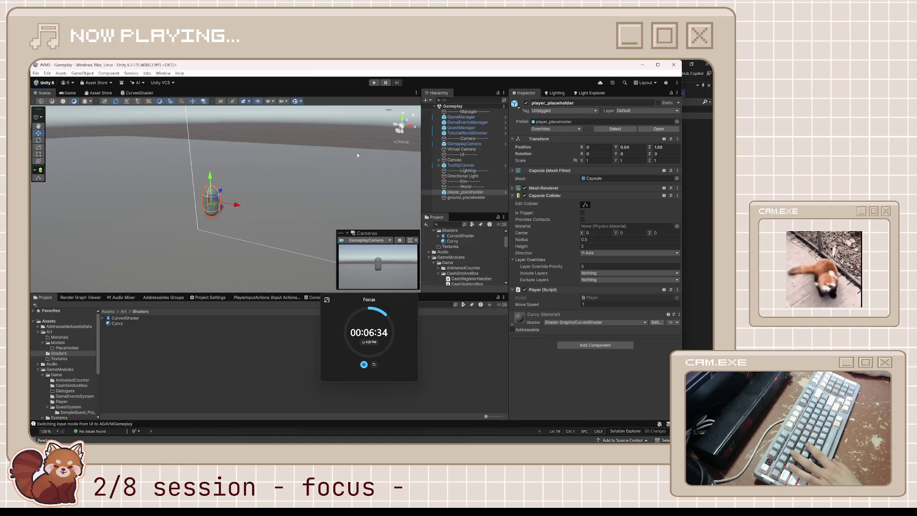
Select GameplayCamera and scrub its Z and X positions to test different distances.
click(463, 144)
mouse_move(646, 147)
mouse_down()
mouse_move(329, 188)
mouse_move(425, 172)
mouse_up()
click(129, 94)
drag(382, 121, 329, 143)
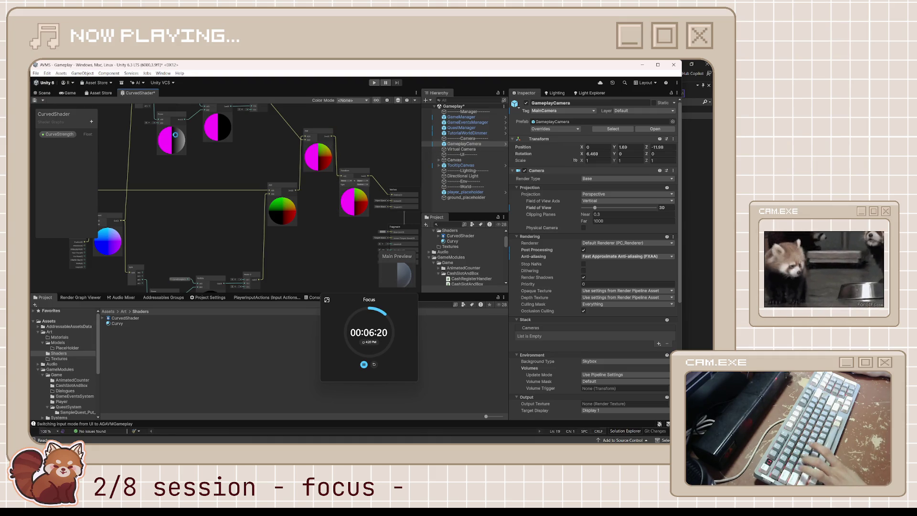
click(42, 95)
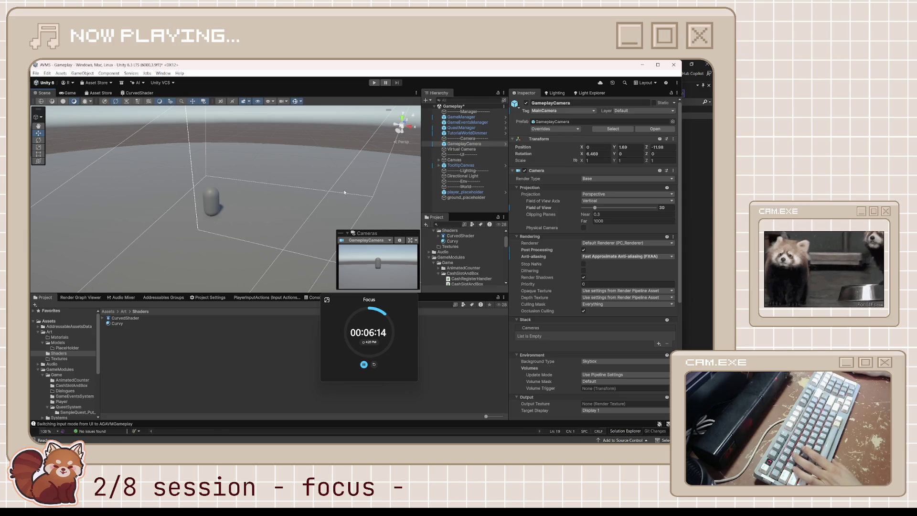
scroll(293, 200, up, 2)
mouse_move(645, 147)
mouse_down()
mouse_move(602, 151)
mouse_move(654, 153)
mouse_up()
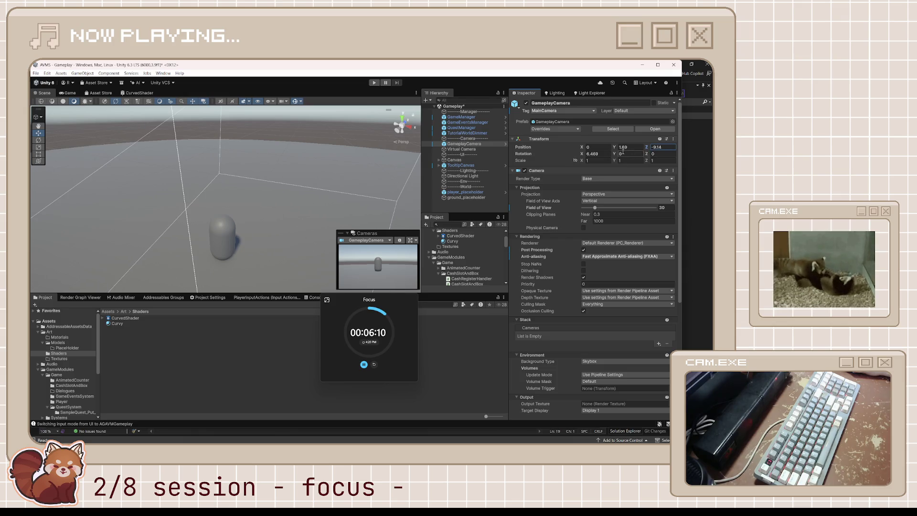
mouse_move(583, 149)
mouse_down()
mouse_move(601, 155)
mouse_move(567, 151)
mouse_up()
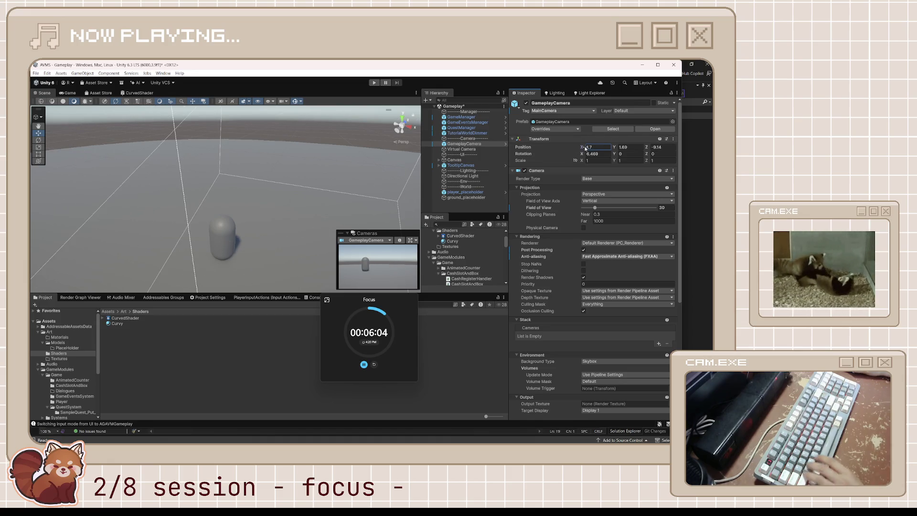
Set the camera's Position X to 0 and try Z values -4.53 and -14.99 in the Game view.
click(590, 146)
text(0)
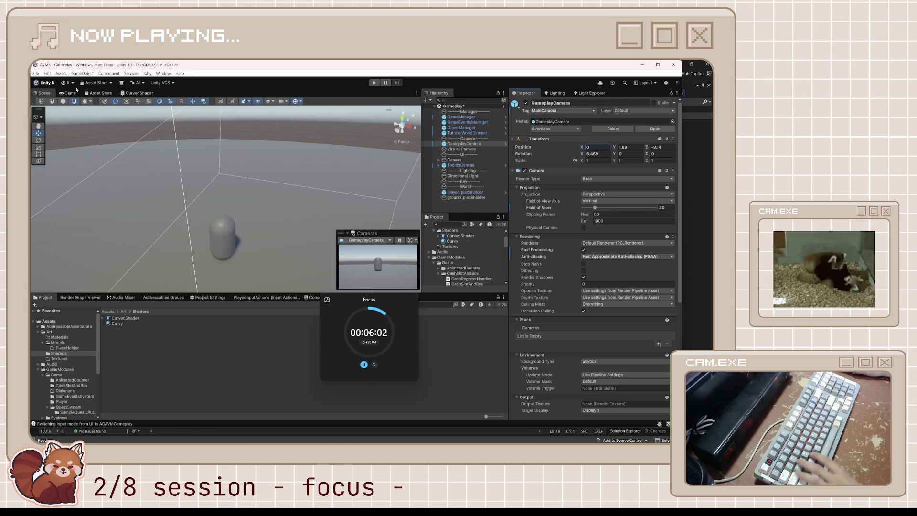
click(67, 92)
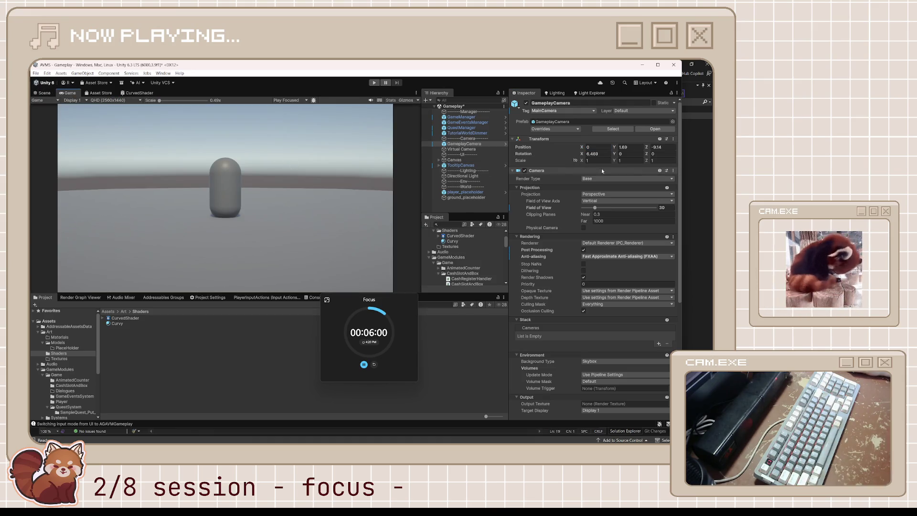
text(-4.53)
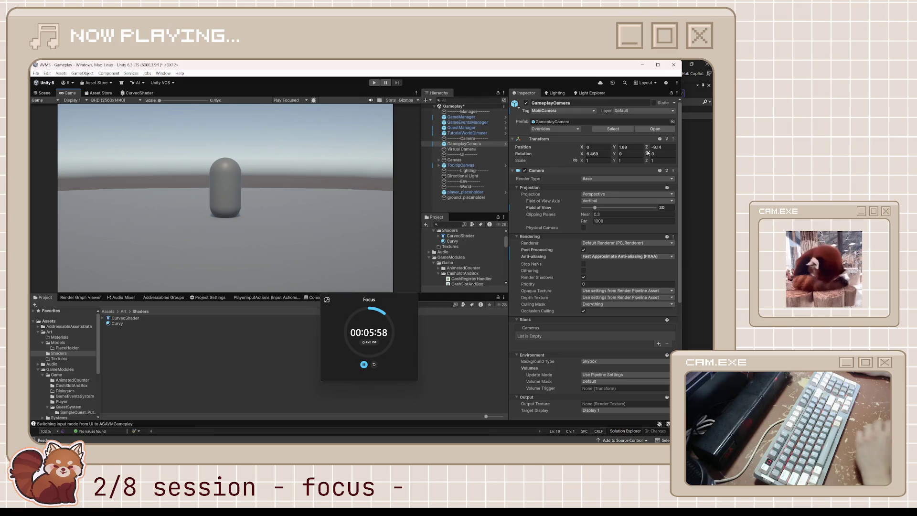
key(Return)
text(-14.99)
key(Return)
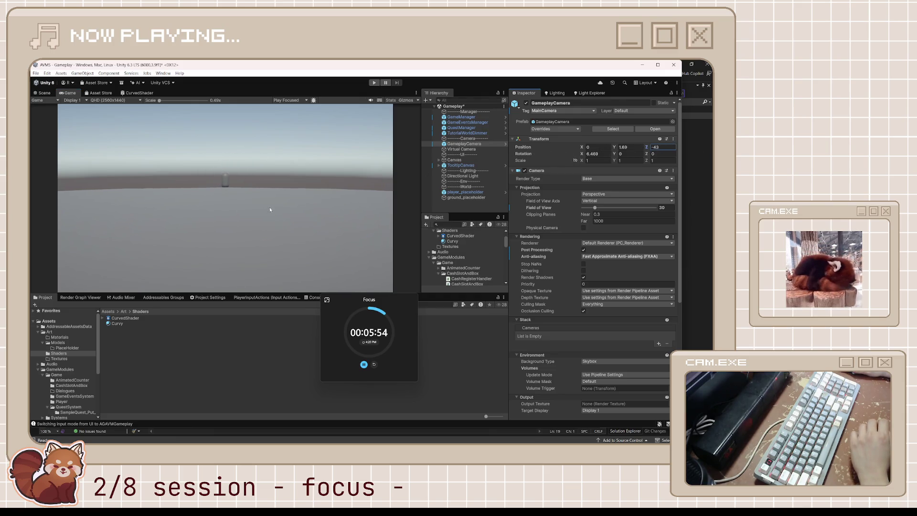
Check the framing in the Game view, then return to the Scene and orbit wider.
scroll(150, 247, up, 3)
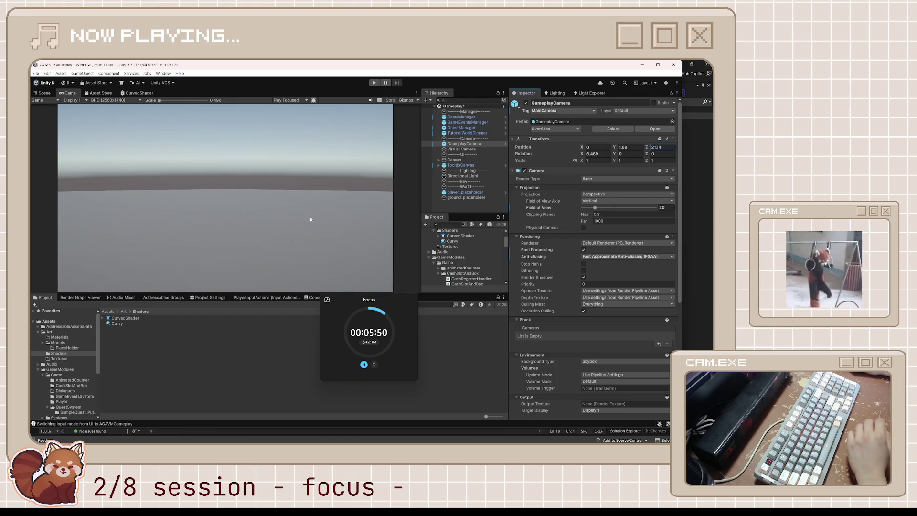
scroll(137, 235, down, 5)
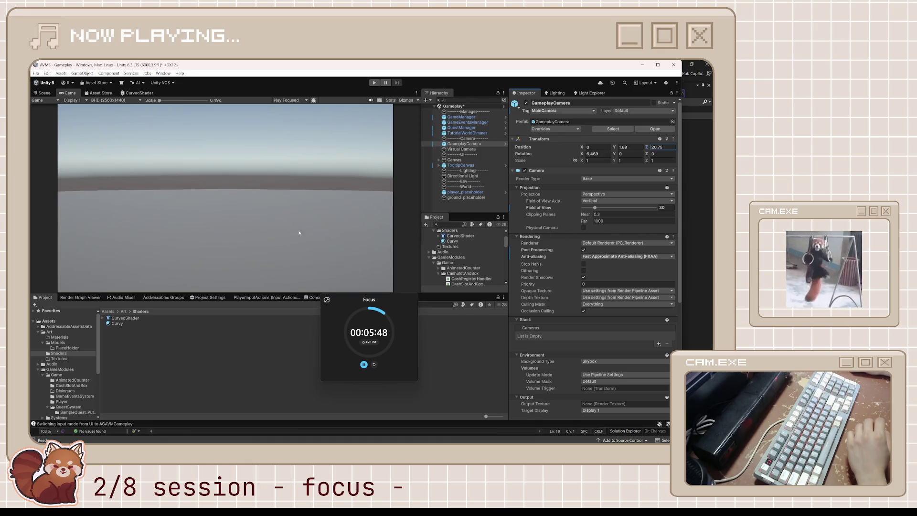
scroll(137, 235, down, 5)
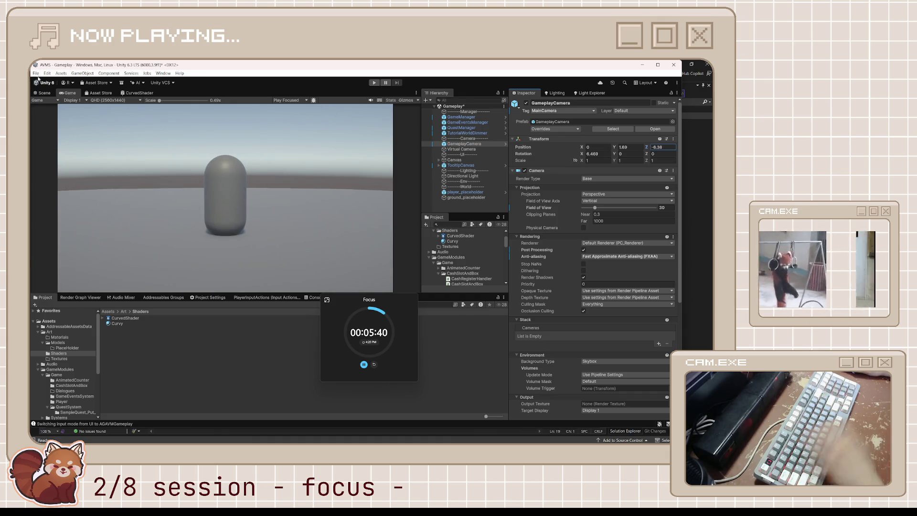
click(48, 94)
mouse_move(299, 204)
mouse_down()
mouse_move(279, 210)
mouse_move(246, 254)
mouse_move(406, 200)
mouse_up()
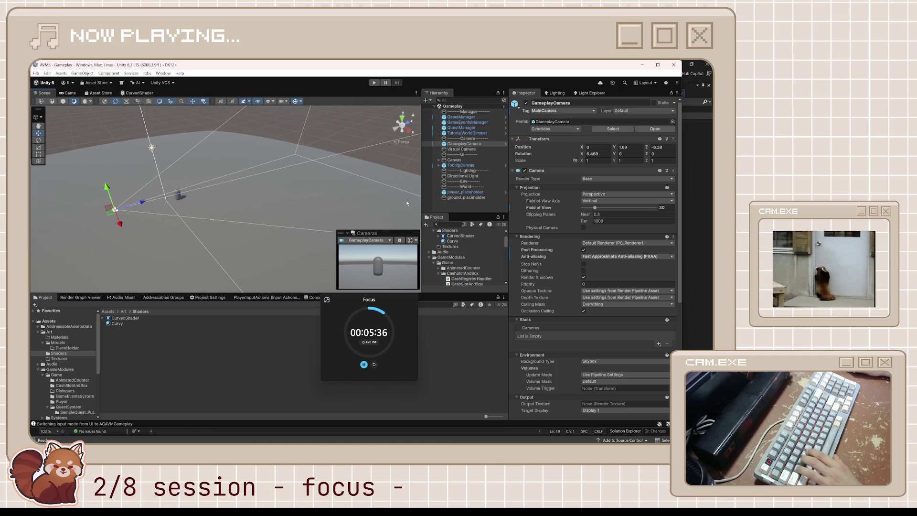
Deselect the camera and open the GameModules/Game folder in the Project window.
click(463, 205)
right_click(466, 206)
click(354, 253)
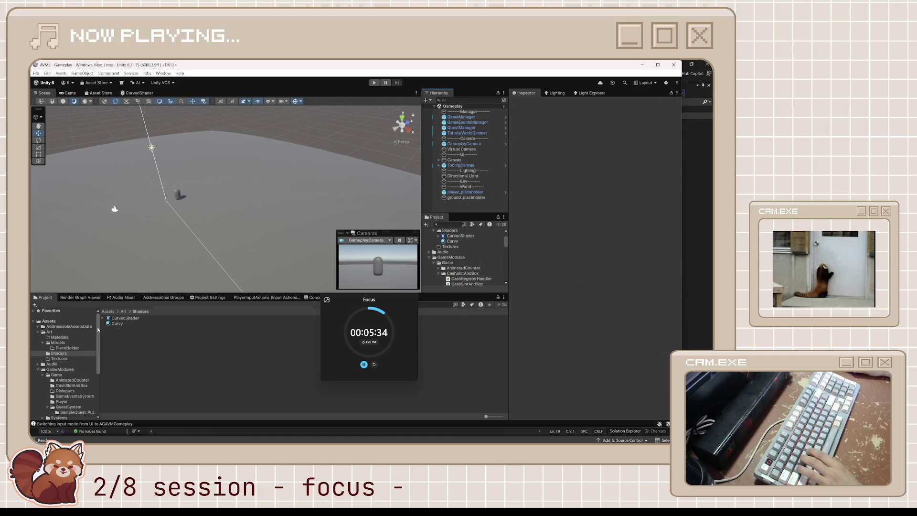
scroll(60, 376, down, 2)
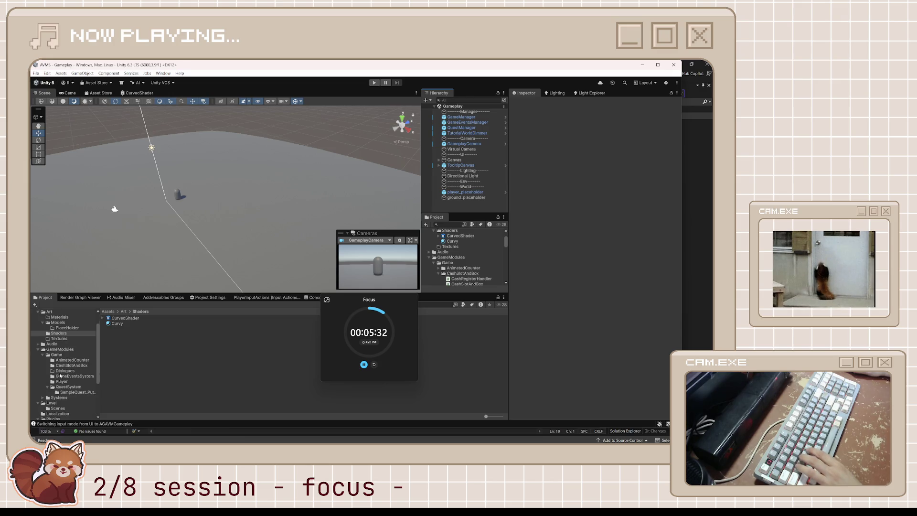
click(55, 355)
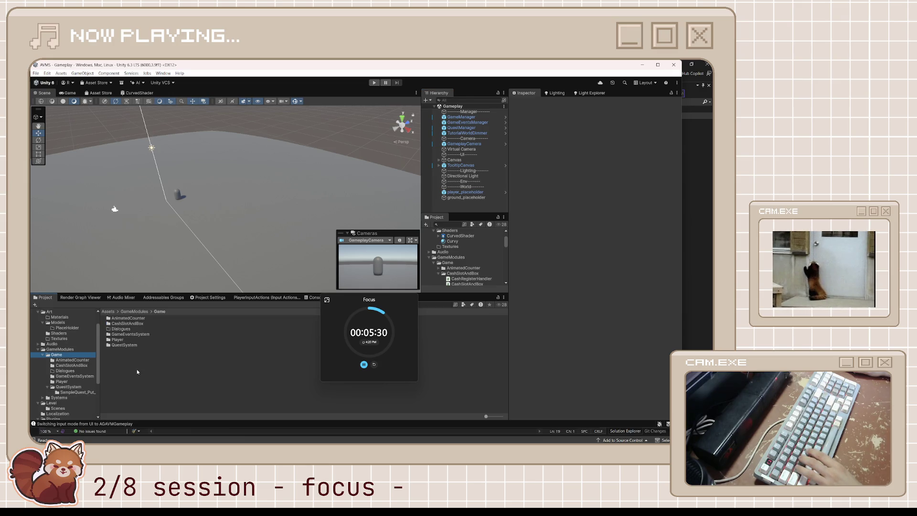
Create a folder named VendingMachine inside Game and open it.
right_click(137, 371)
mouse_move(214, 190)
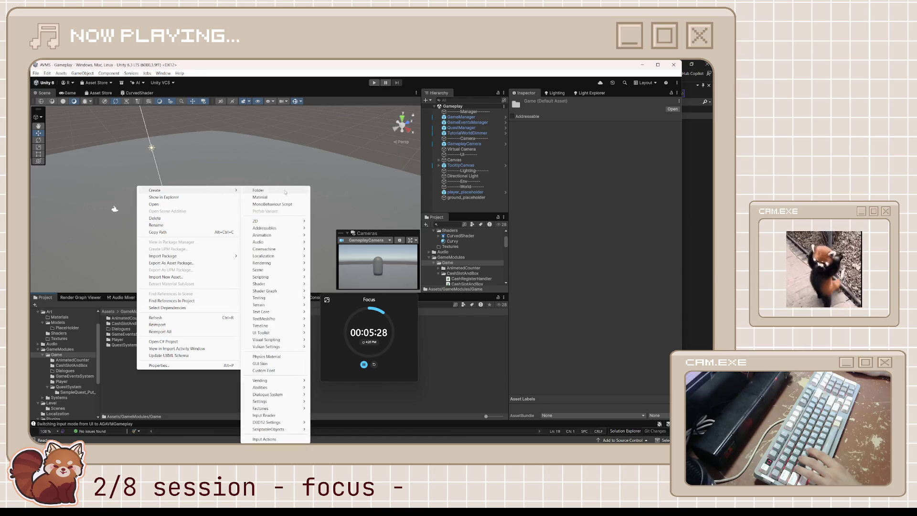
click(285, 191)
text(Vending)
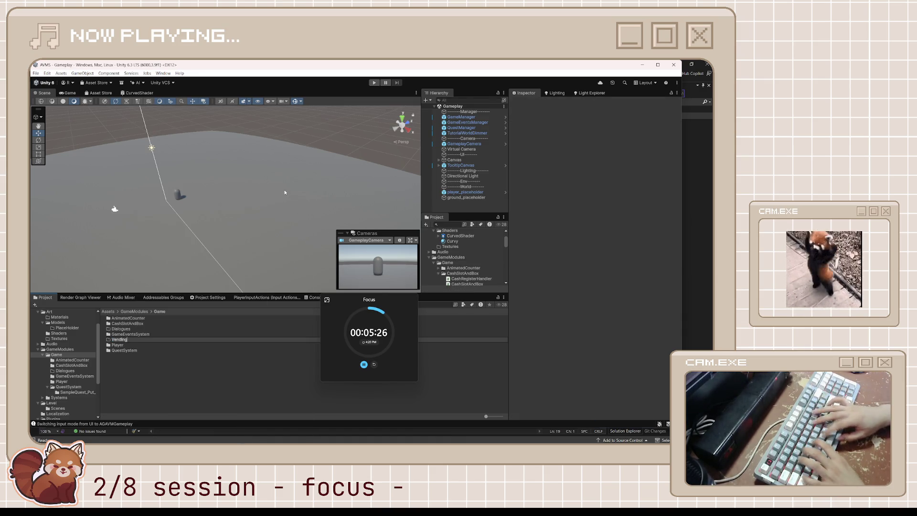
text(Machine)
key(Return)
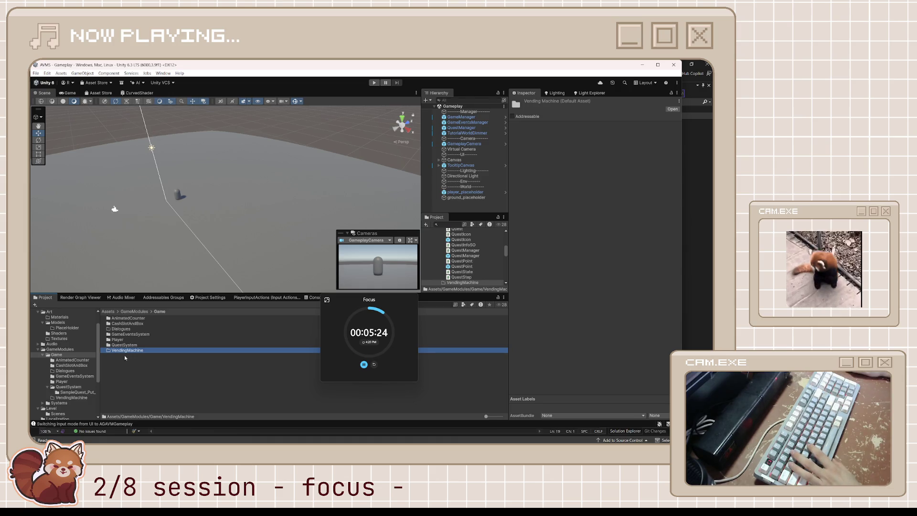
double_click(129, 350)
Add a Cube 3D object to the scene from the Hierarchy context menu.
right_click(130, 349)
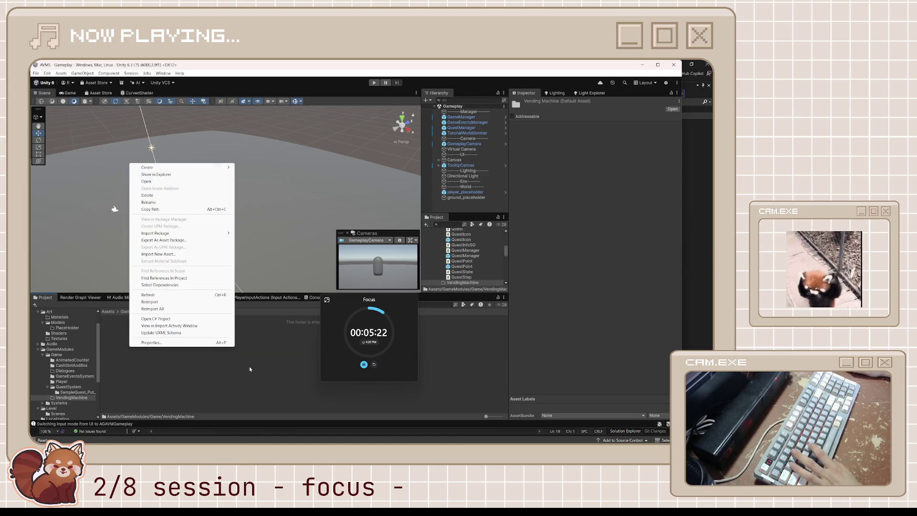
click(459, 207)
right_click(463, 204)
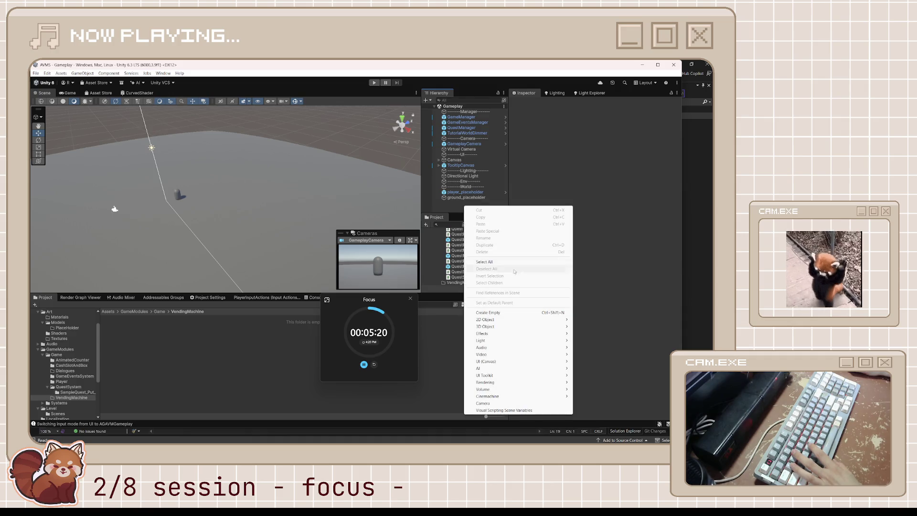
mouse_move(527, 326)
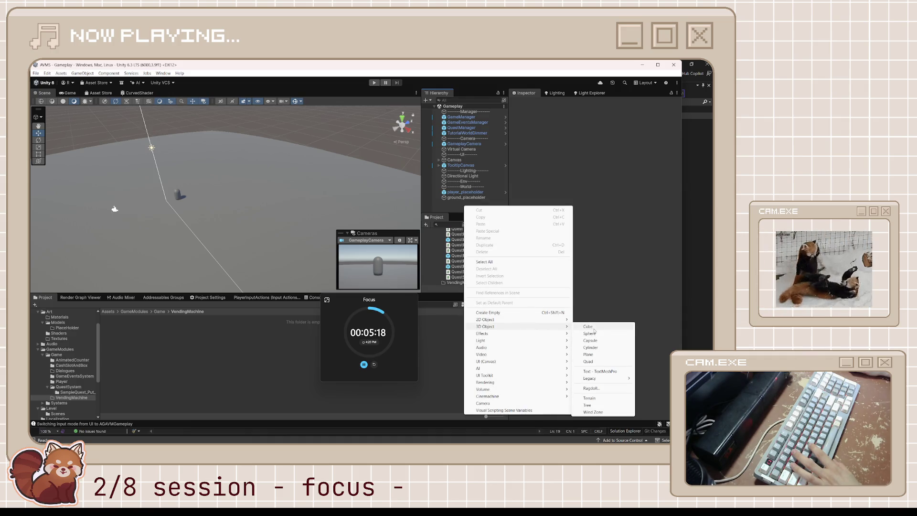
click(588, 326)
With the Move tool active, set the cube's Position Y, first to 0 and then 0.45.
mouse_move(257, 216)
mouse_down()
mouse_move(287, 222)
mouse_move(287, 234)
mouse_move(246, 242)
mouse_move(273, 226)
mouse_move(246, 219)
mouse_move(246, 204)
mouse_move(269, 204)
mouse_up()
key(e)
key(w)
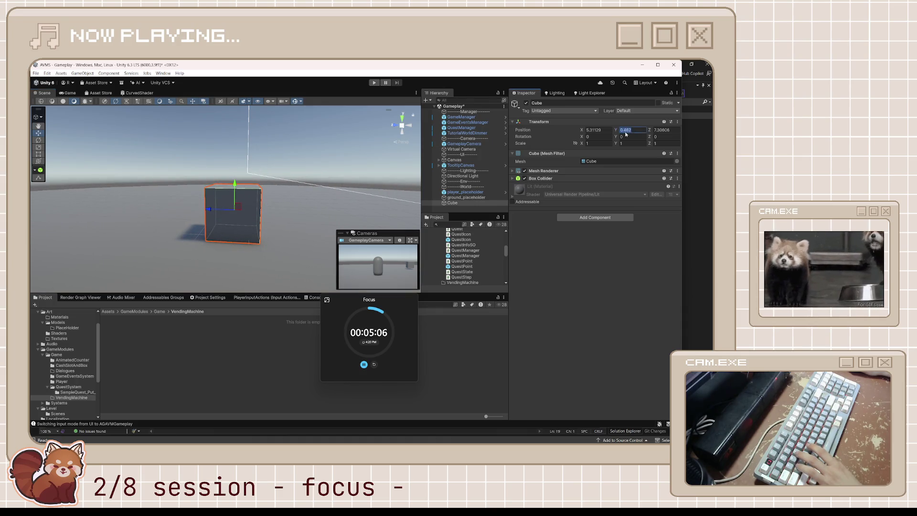
text(0)
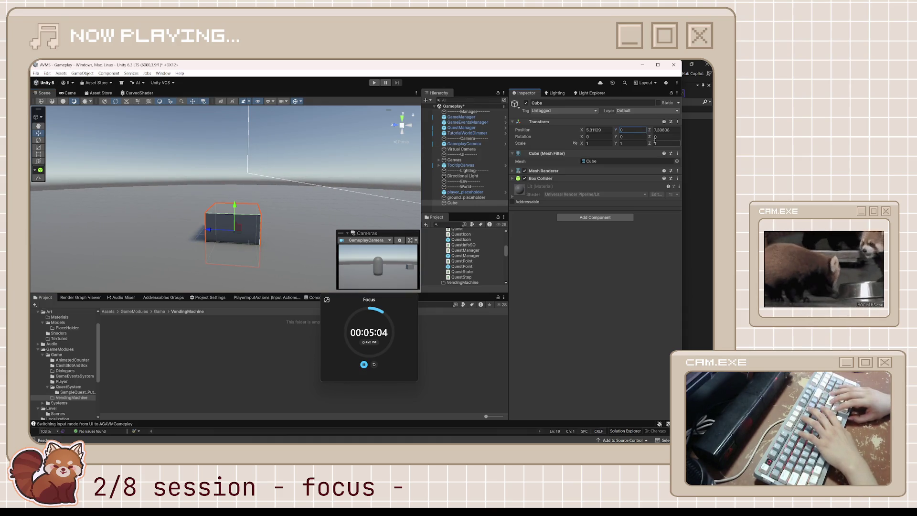
key(Return)
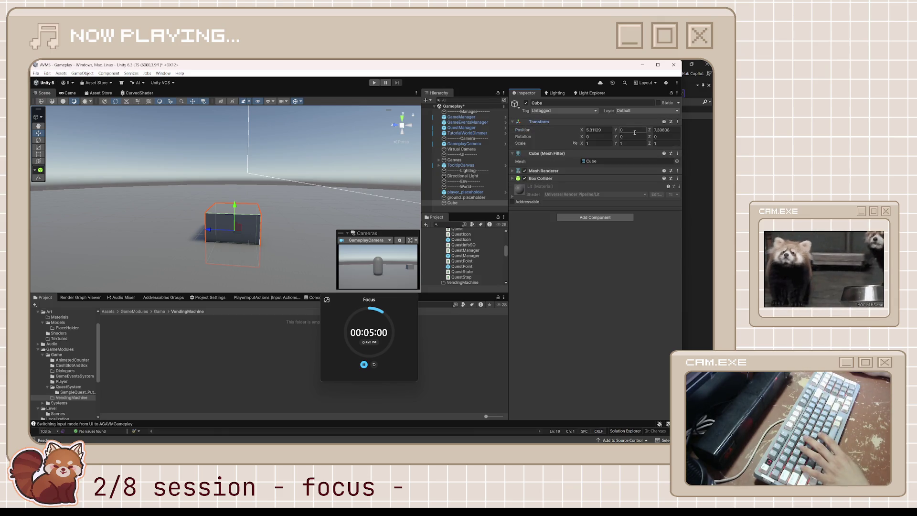
text(0.5)
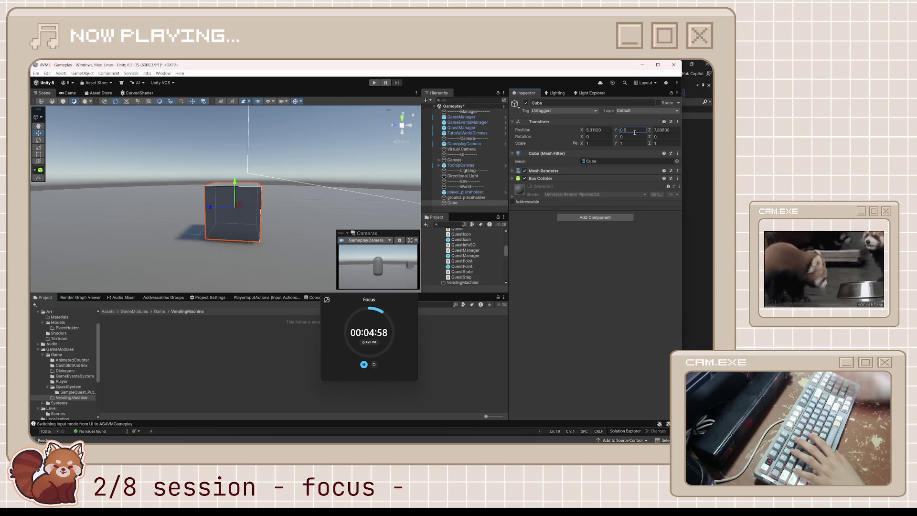
text(0.45)
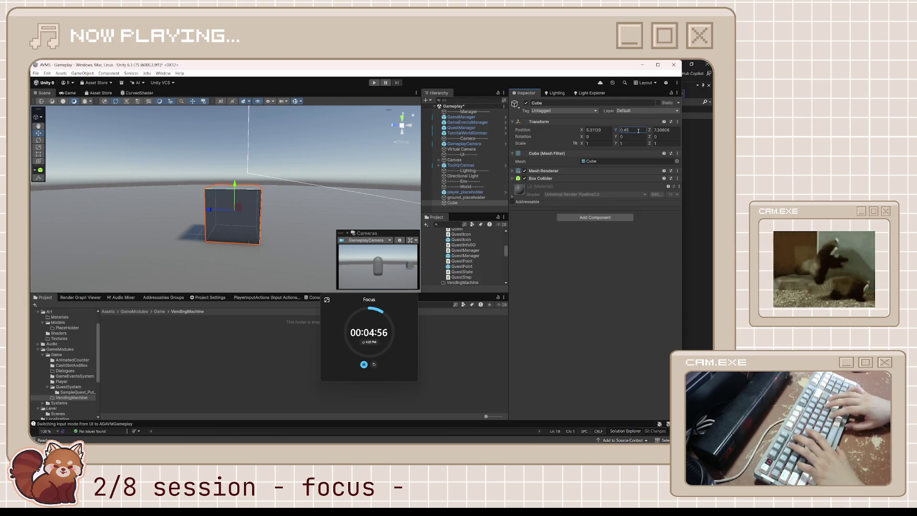
Orbit the view to check the cube next to the capsule, then deselect it.
drag(337, 181, 650, 112)
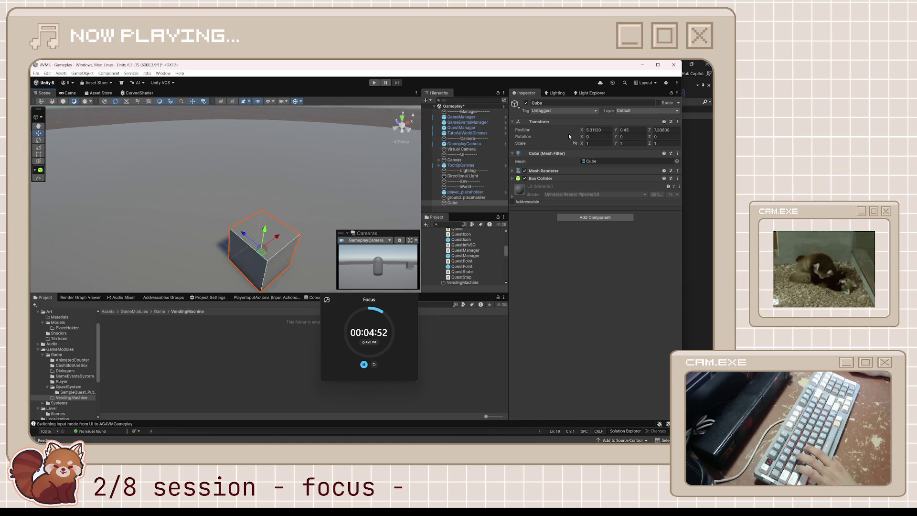
mouse_move(266, 256)
mouse_down()
mouse_move(62, 289)
mouse_move(215, 252)
mouse_move(230, 172)
mouse_up()
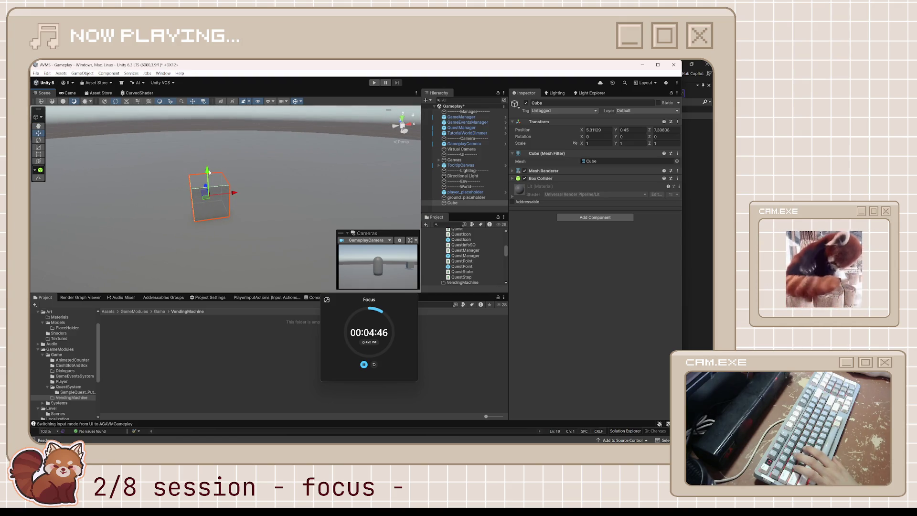
right_click(210, 173)
click(225, 179)
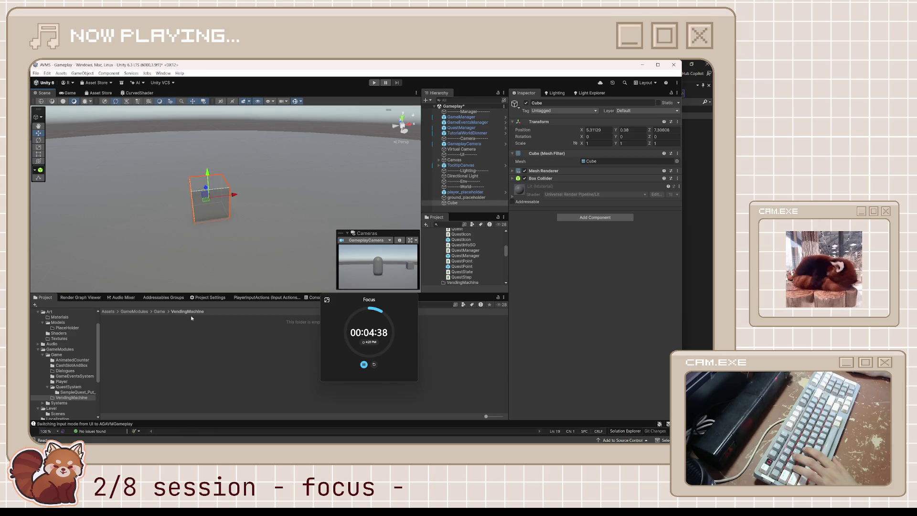
Delete the empty Models/PlaceHolder folder from the Project window.
click(59, 333)
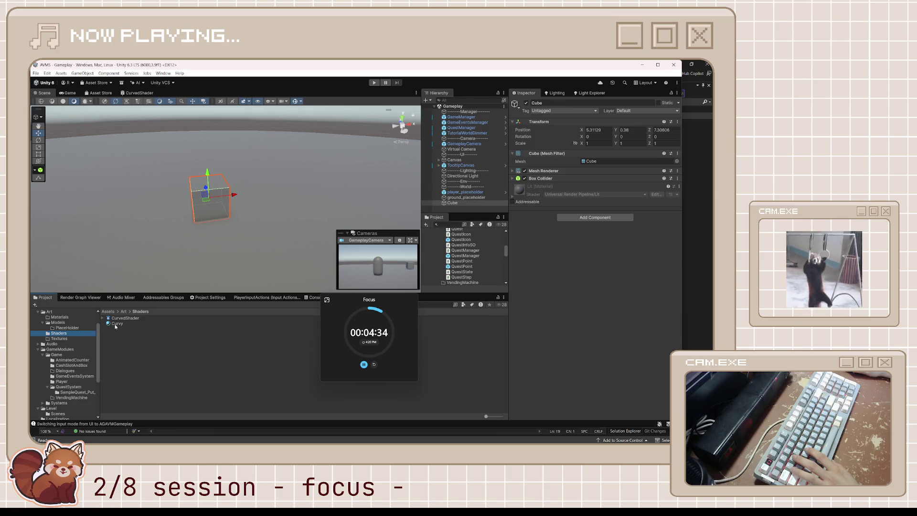
click(67, 328)
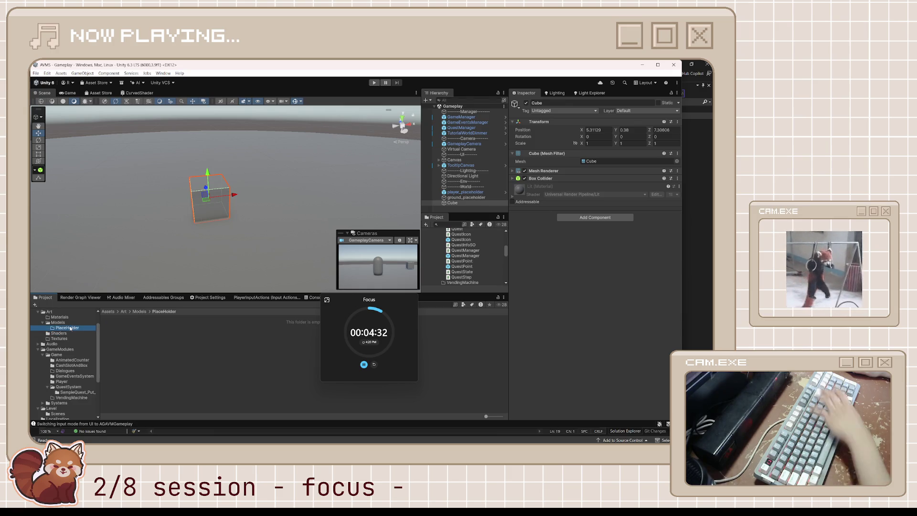
key(Delete)
key(Escape)
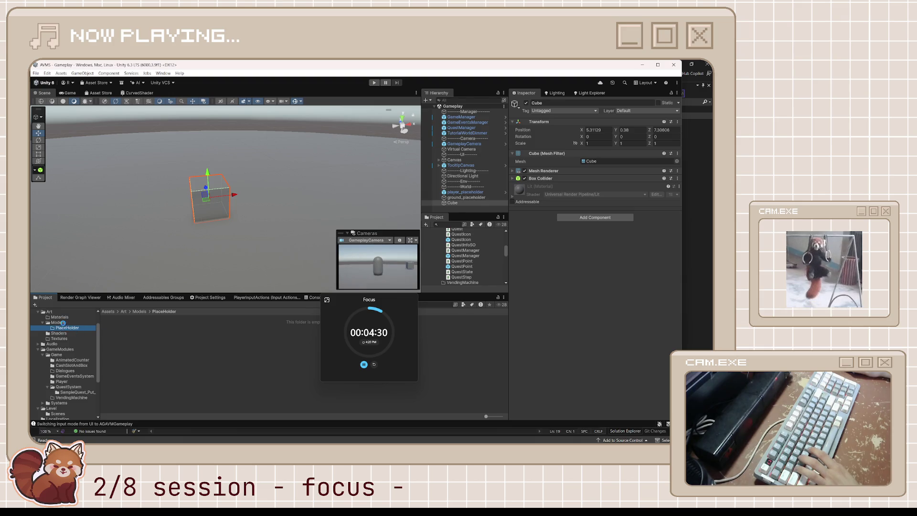
Apply the Curvy material from Art/Shaders to the cube and preview it through the game camera.
click(59, 327)
click(116, 324)
drag(117, 326, 212, 205)
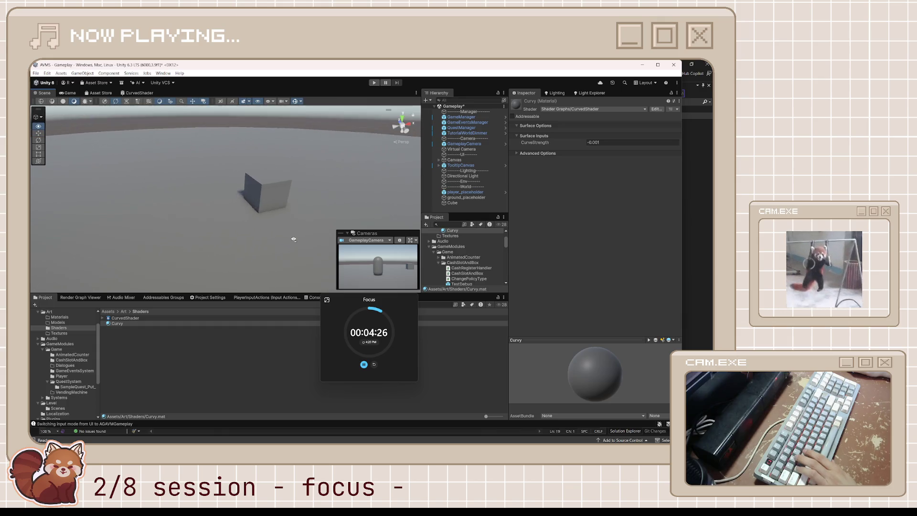
click(292, 190)
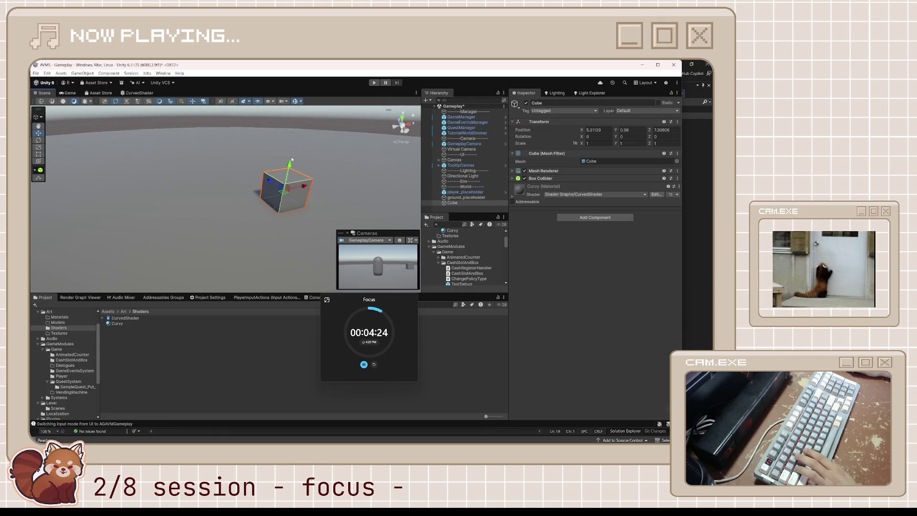
click(292, 156)
click(292, 182)
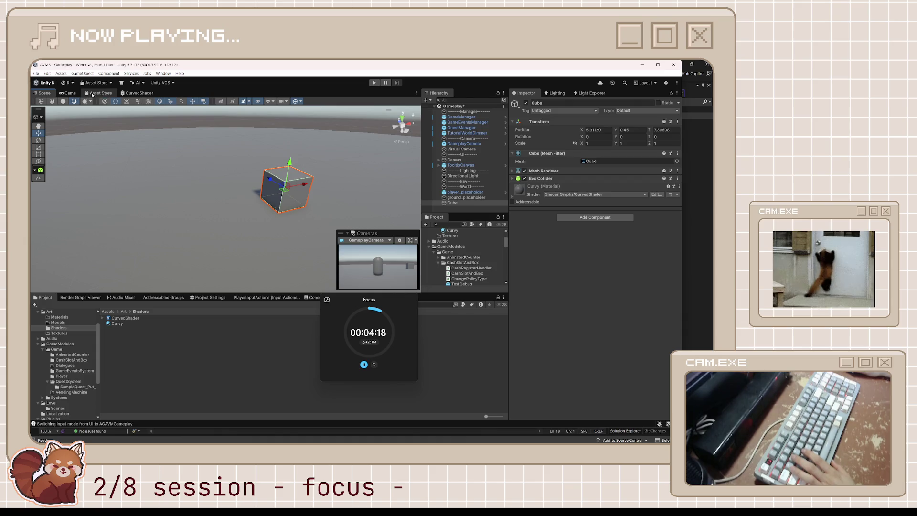
click(71, 93)
click(43, 94)
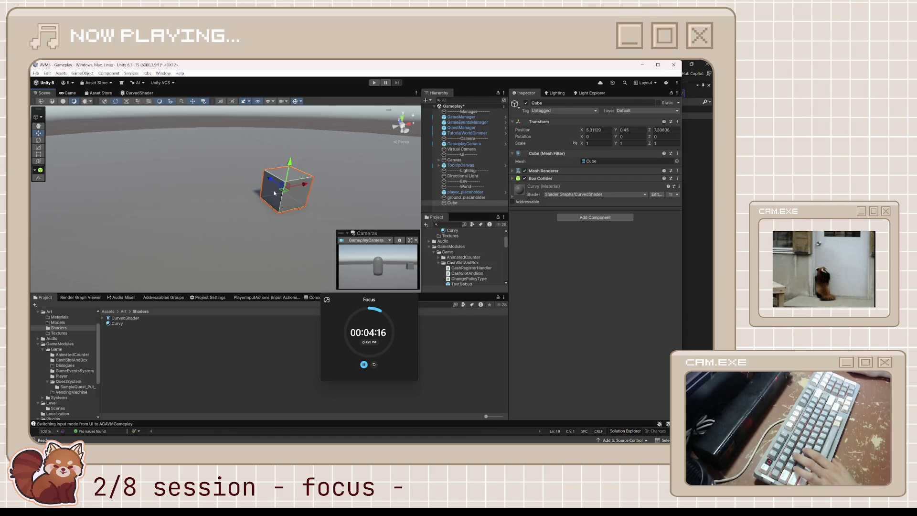
Scale the cube into a tall box, Y 2.788902 and Z 1.8694.
key(e)
mouse_move(323, 209)
mouse_down()
mouse_move(292, 205)
mouse_move(285, 225)
mouse_up()
key(r)
drag(247, 196, 262, 190)
click(222, 197)
click(234, 191)
click(246, 186)
click(232, 190)
mouse_move(222, 193)
mouse_down()
mouse_move(207, 184)
mouse_move(372, 168)
mouse_move(255, 189)
mouse_up()
Move the box next to the capsule, sliding it along X toward 4.32.
key(w)
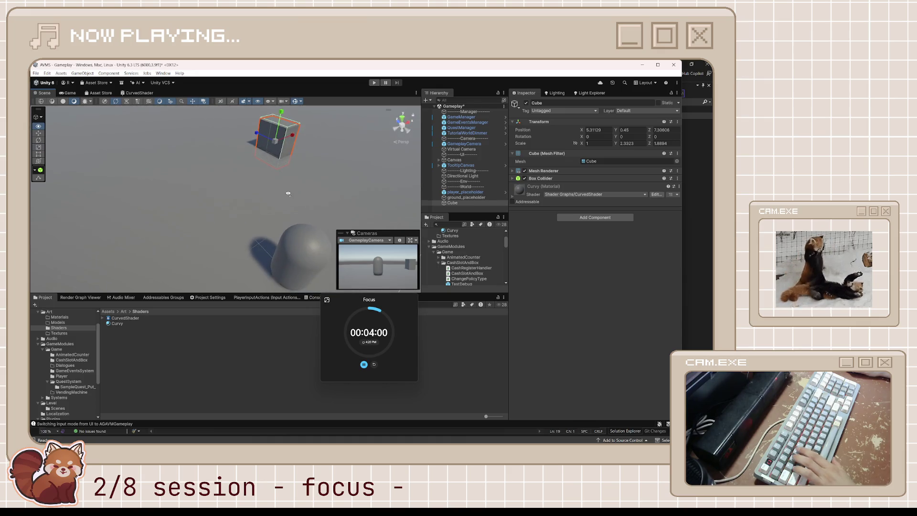
mouse_move(268, 150)
mouse_down()
mouse_move(304, 229)
mouse_move(306, 194)
mouse_move(394, 181)
mouse_move(250, 181)
mouse_move(261, 158)
mouse_move(241, 175)
mouse_move(211, 150)
mouse_move(213, 163)
mouse_up()
key(e)
key(r)
key(r)
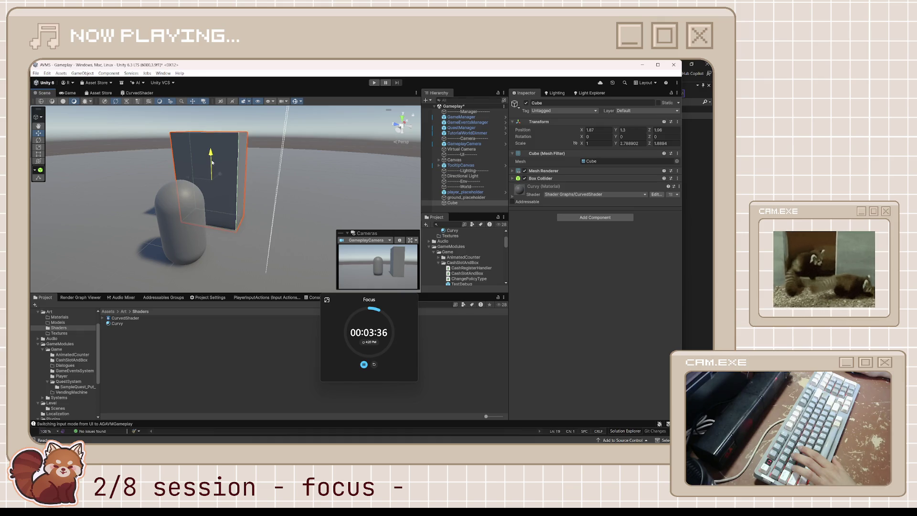
mouse_move(243, 194)
mouse_down()
mouse_move(299, 163)
mouse_move(167, 181)
mouse_move(213, 178)
mouse_move(110, 222)
mouse_move(132, 194)
mouse_move(141, 207)
mouse_move(120, 209)
mouse_up()
drag(309, 213, 322, 224)
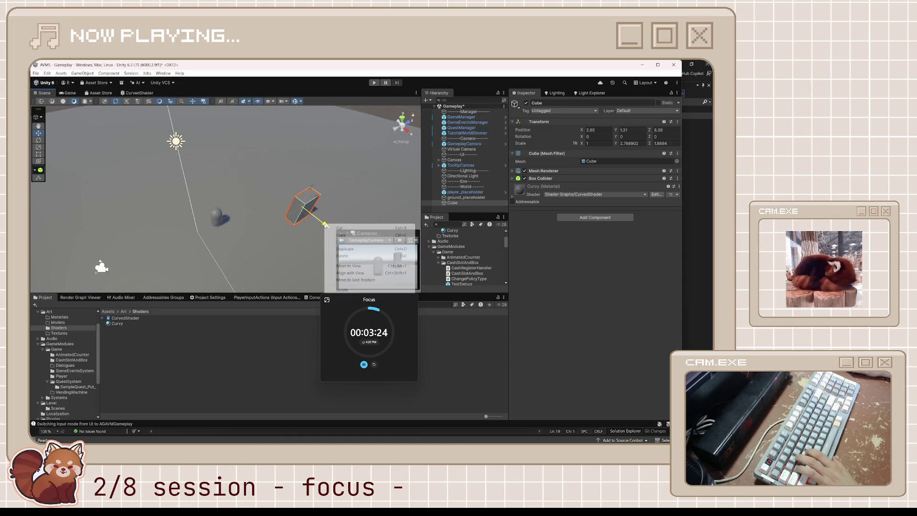
click(295, 201)
click(295, 201)
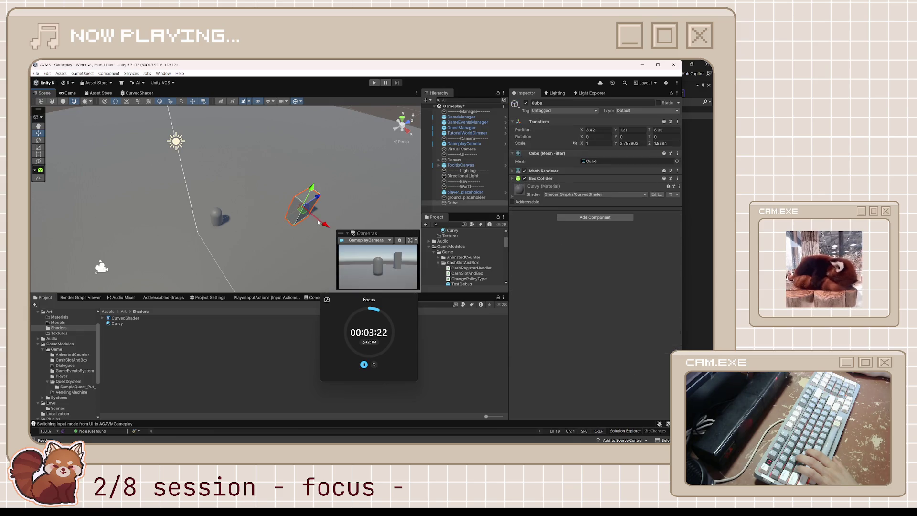
mouse_move(324, 223)
mouse_down()
mouse_move(333, 231)
mouse_move(313, 225)
mouse_move(338, 222)
mouse_up()
Rename the cube to 'vendingmachine_placeholder'.
click(457, 203)
text(vendingmachine_placeholder)
key(Return)
Save vendingmachine_placeholder as a prefab in the VendingMachine folder and reselect it.
click(150, 369)
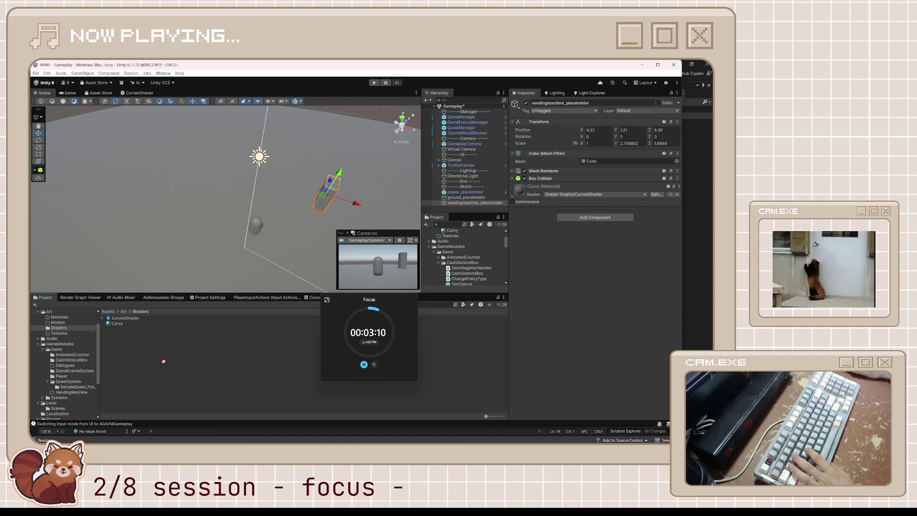
click(163, 361)
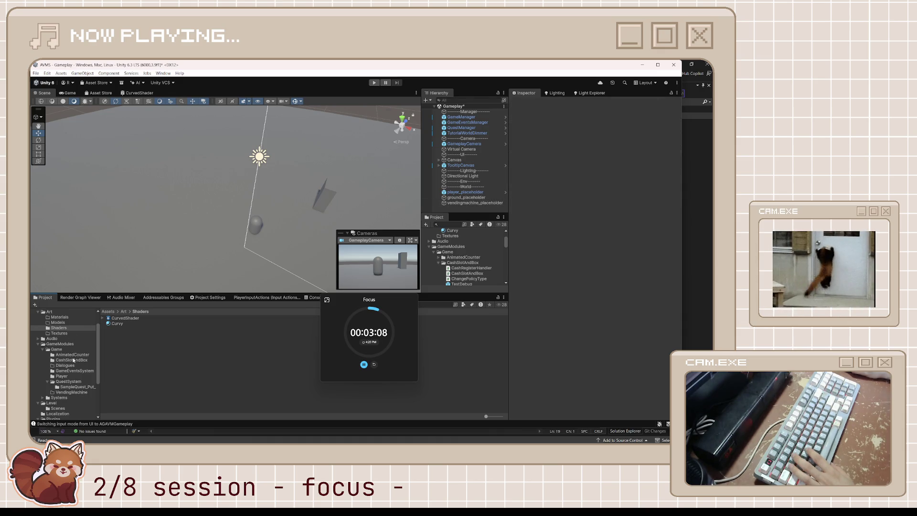
click(67, 393)
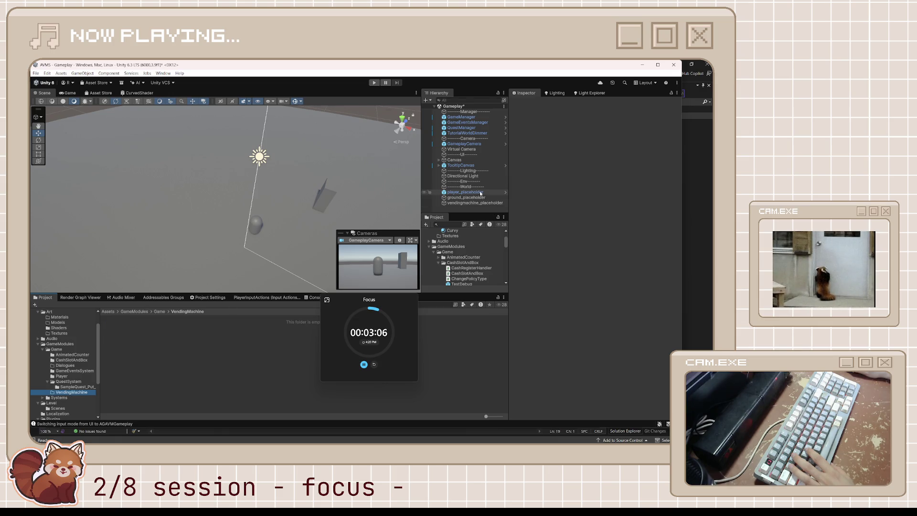
drag(469, 202, 223, 368)
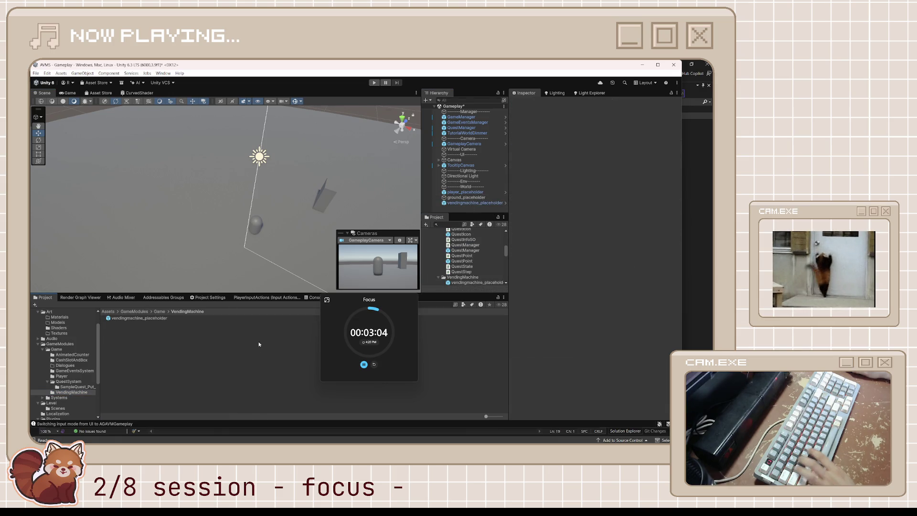
click(325, 196)
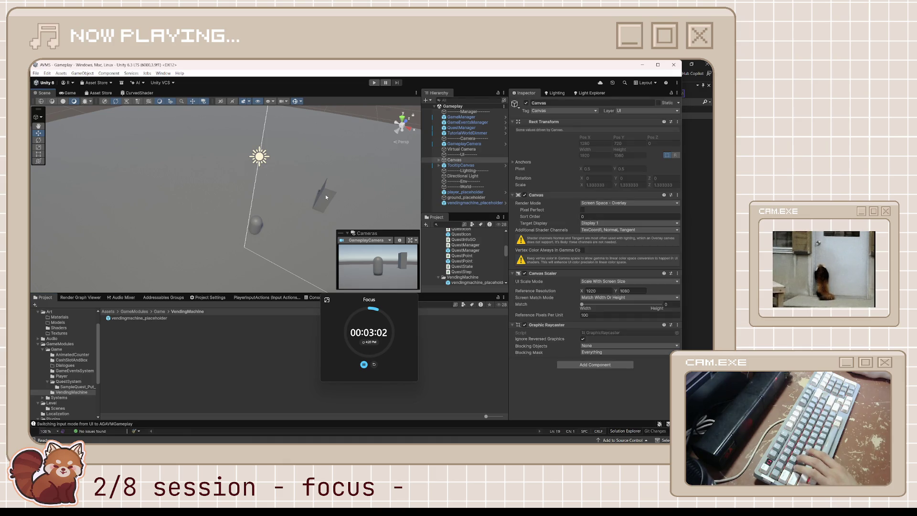
mouse_move(310, 194)
mouse_down()
mouse_move(360, 162)
mouse_move(315, 205)
mouse_move(305, 260)
mouse_up()
click(242, 182)
click(304, 280)
click(292, 182)
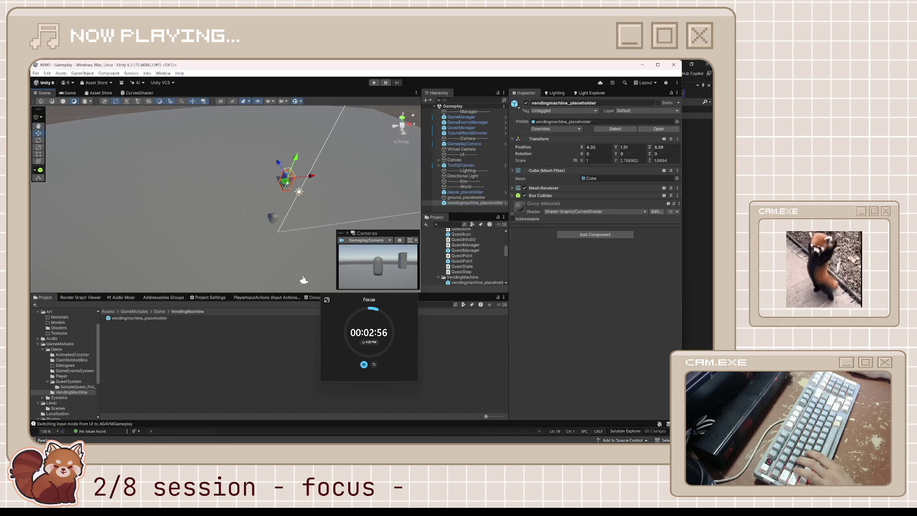
Duplicate the placeholder and place the copy at X -5.27, Z 25.05.
key(ctrl+d)
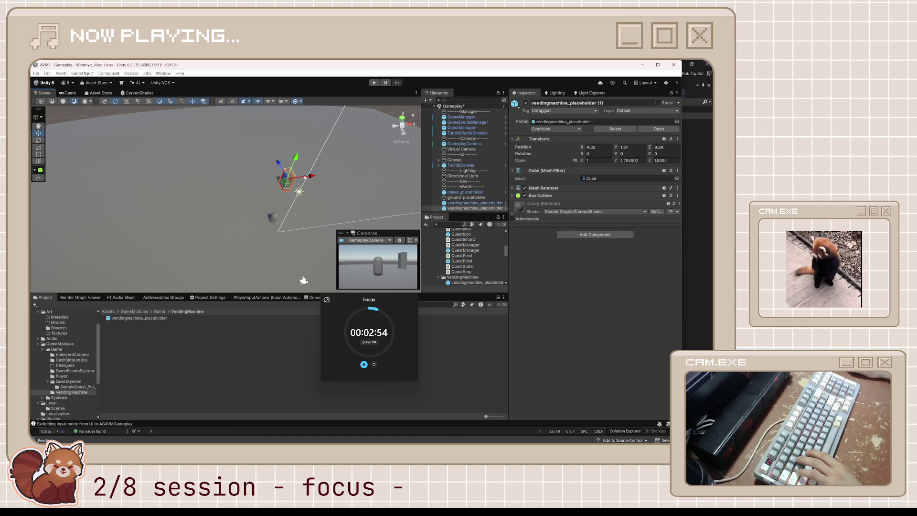
mouse_move(298, 181)
mouse_down()
mouse_move(209, 180)
mouse_move(270, 177)
mouse_move(228, 165)
mouse_move(211, 144)
mouse_up()
mouse_move(257, 189)
mouse_down()
mouse_move(259, 171)
mouse_move(334, 183)
mouse_up()
mouse_move(309, 185)
mouse_down()
mouse_move(321, 209)
mouse_move(316, 230)
mouse_up()
mouse_move(253, 140)
mouse_down()
mouse_move(280, 156)
mouse_move(251, 158)
mouse_move(239, 180)
mouse_move(224, 179)
mouse_move(287, 189)
mouse_up()
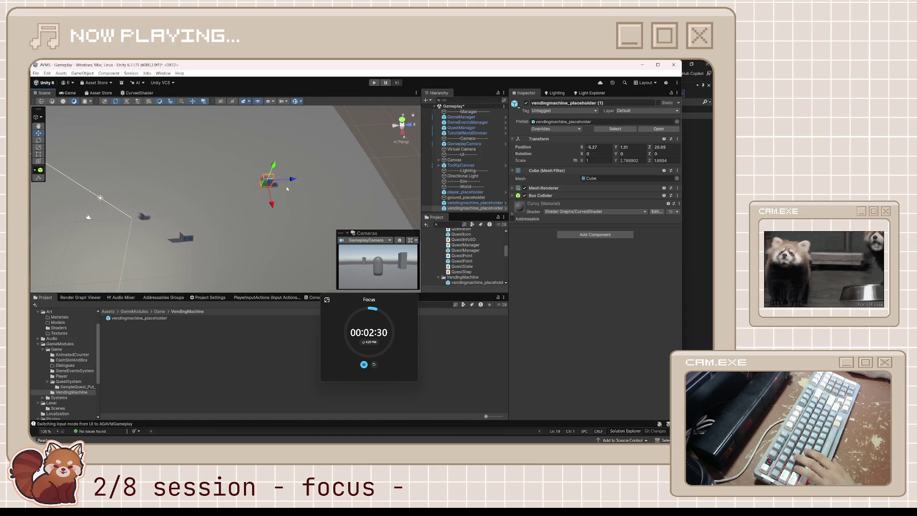
Duplicate it again, push that copy back to X 4.32, Z 43.44, and view through the game camera.
click(147, 217)
click(177, 240)
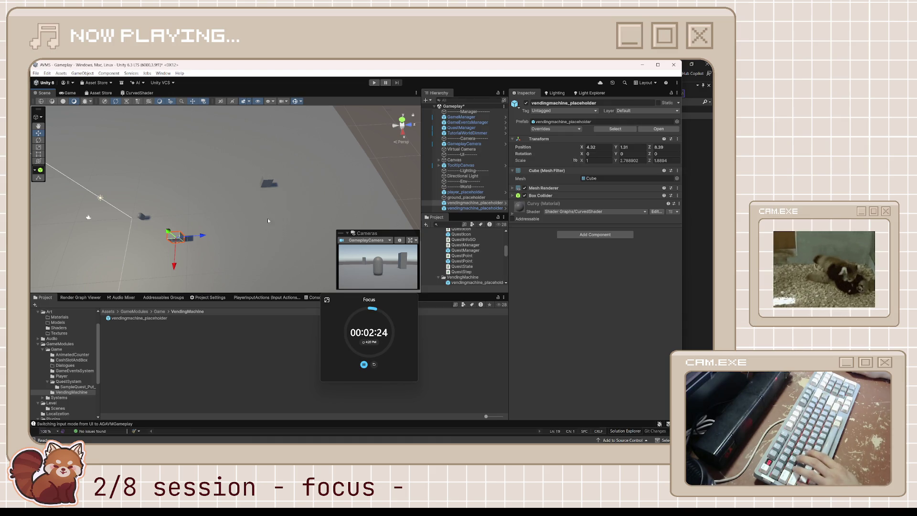
drag(268, 220, 235, 222)
click(187, 238)
key(ctrl+d)
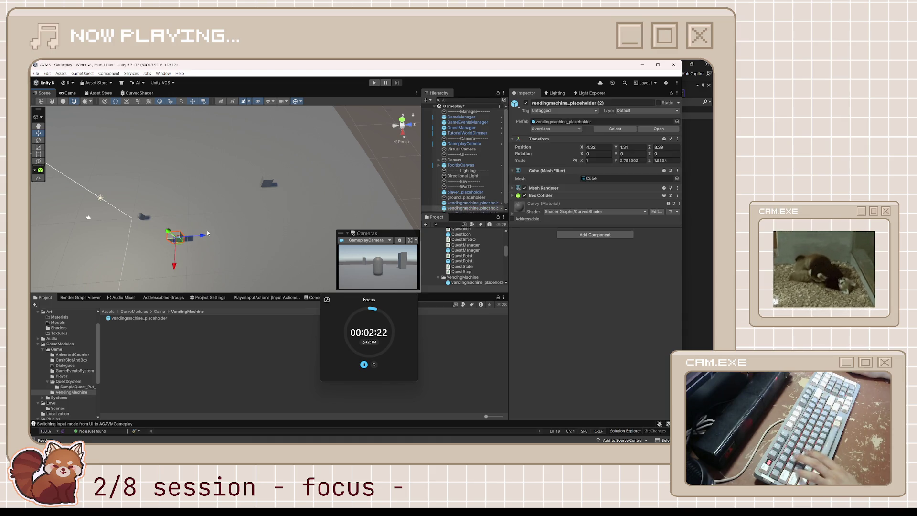
drag(195, 239, 405, 227)
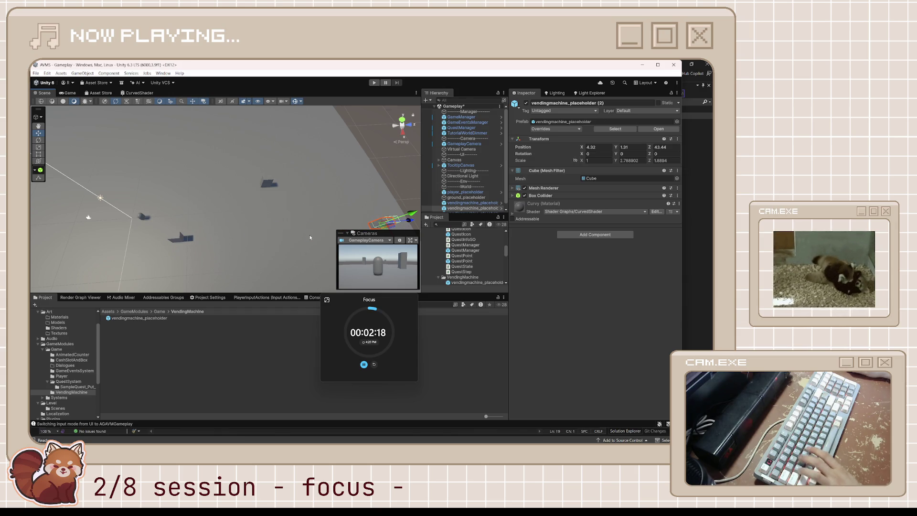
key(ctrl+2)
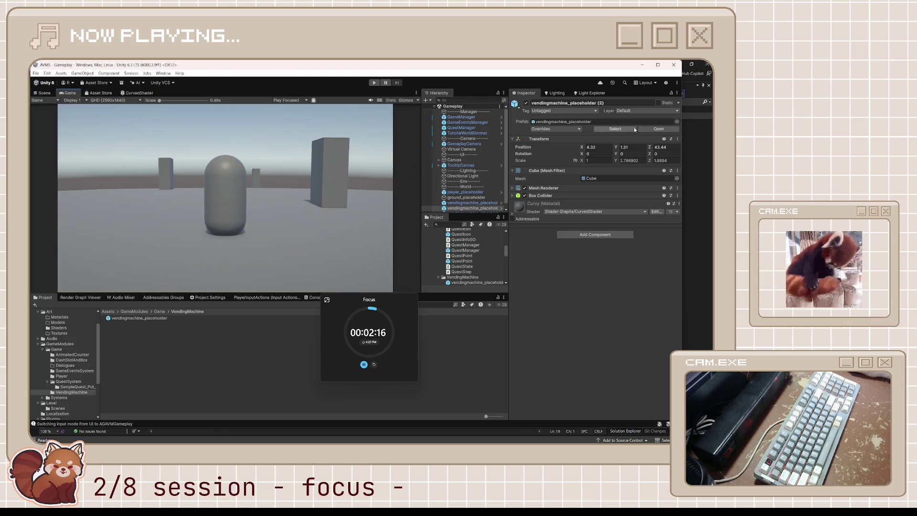
Pull the GameplayCamera back to Z -48.59, then open the Art > Shaders folder.
click(463, 143)
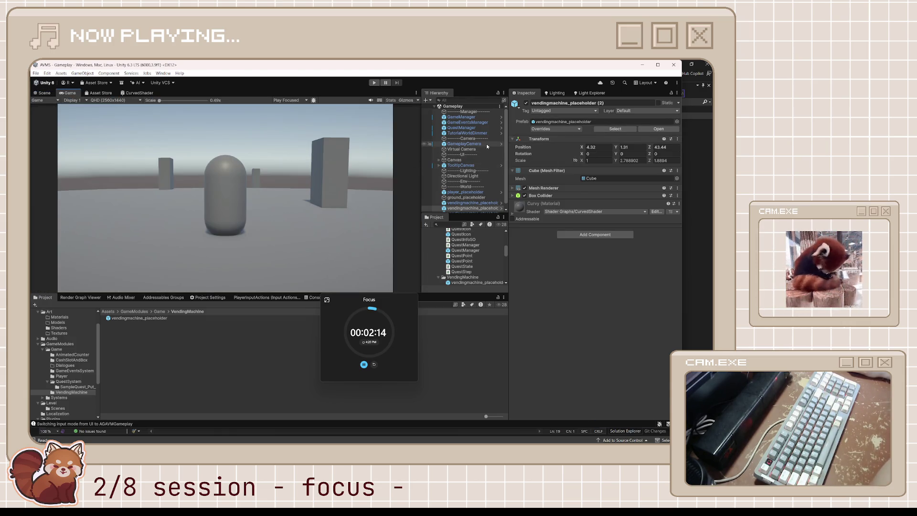
mouse_move(646, 148)
mouse_down()
mouse_move(403, 191)
mouse_move(859, 189)
mouse_move(67, 198)
mouse_move(137, 199)
mouse_move(137, 207)
mouse_move(31, 221)
mouse_move(716, 226)
mouse_move(506, 240)
mouse_up()
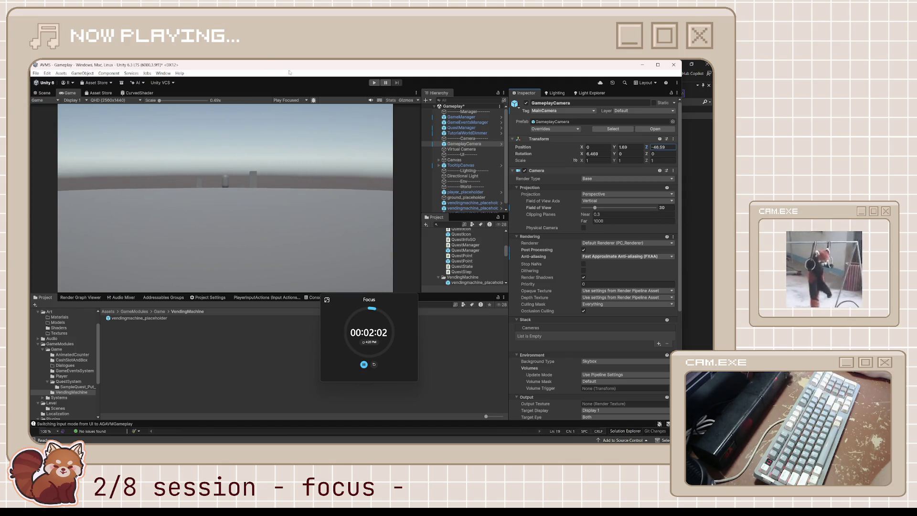
click(44, 93)
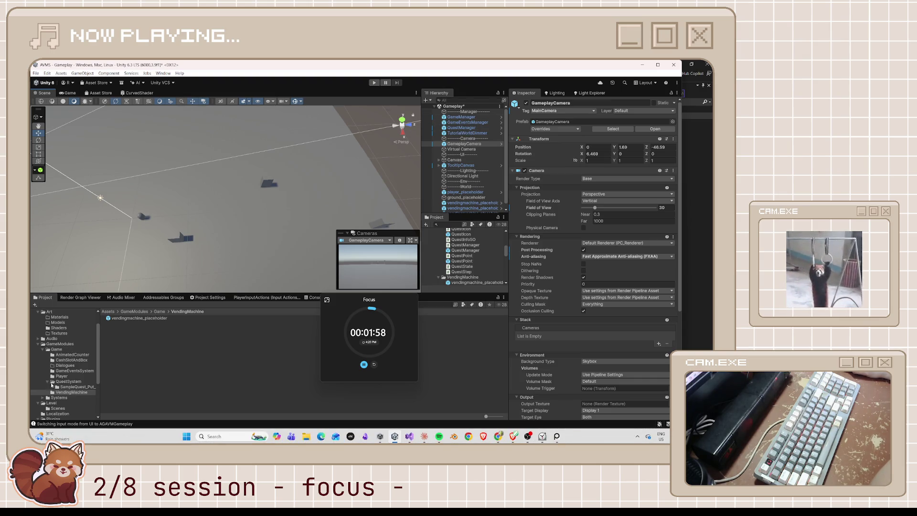
click(67, 328)
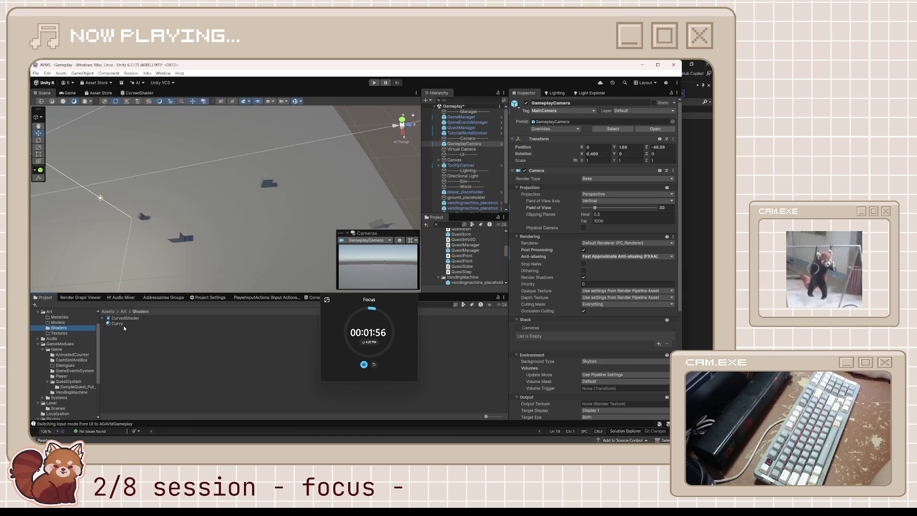
Open the CurvedShader graph and rename CurveStrength to CurveStrengthVertical.
click(124, 324)
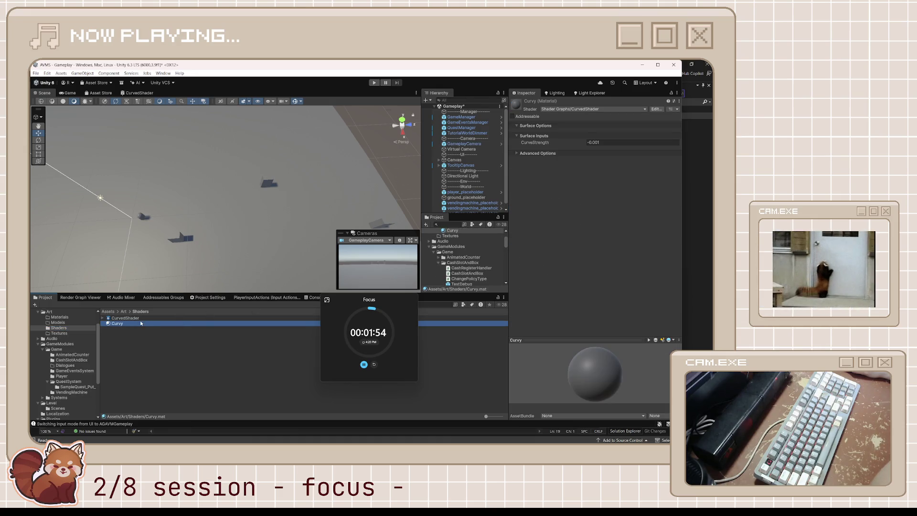
click(135, 318)
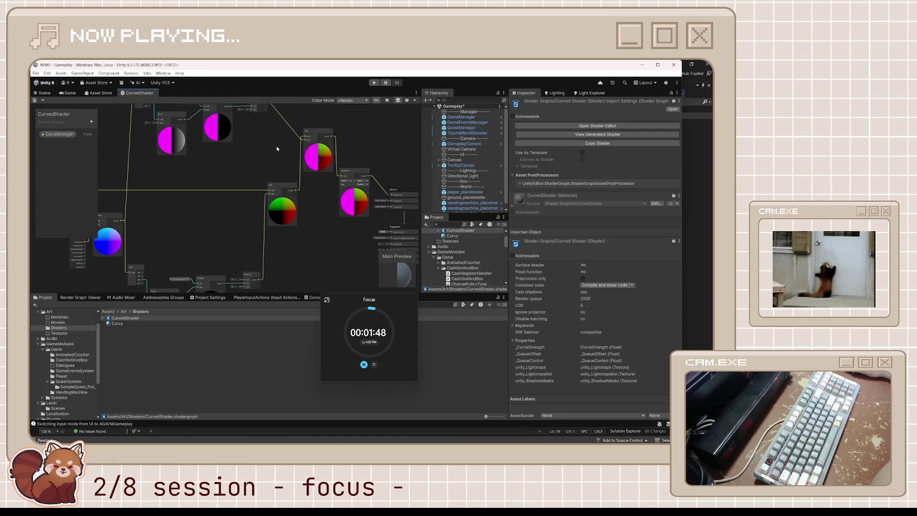
scroll(276, 149, up, 5)
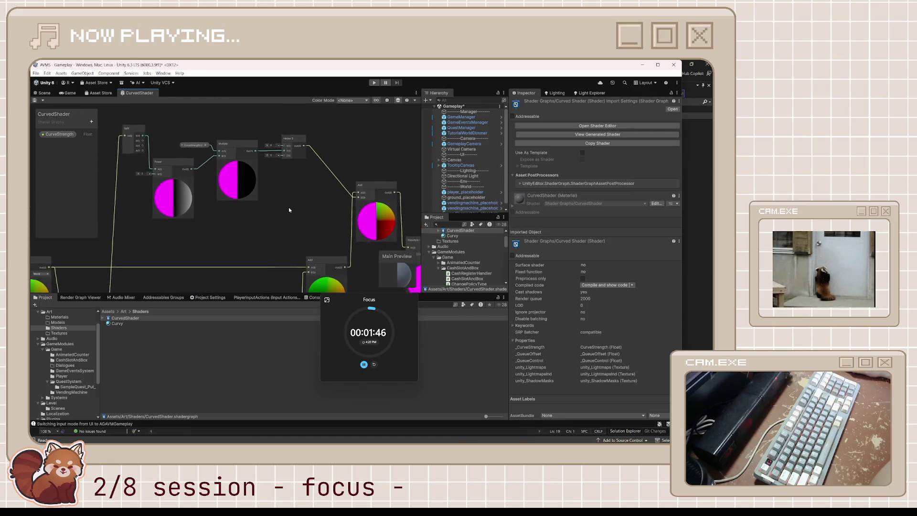
drag(289, 210, 287, 210)
scroll(287, 210, up, 4)
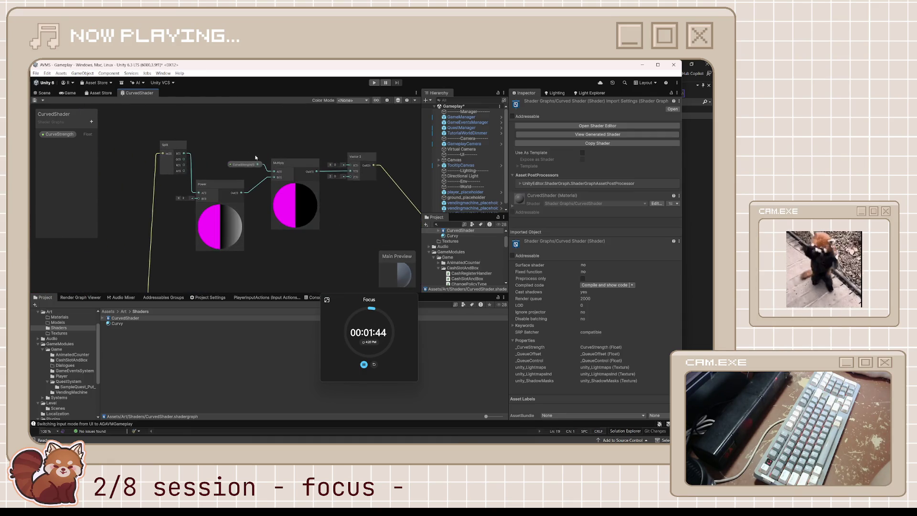
right_click(69, 134)
click(87, 138)
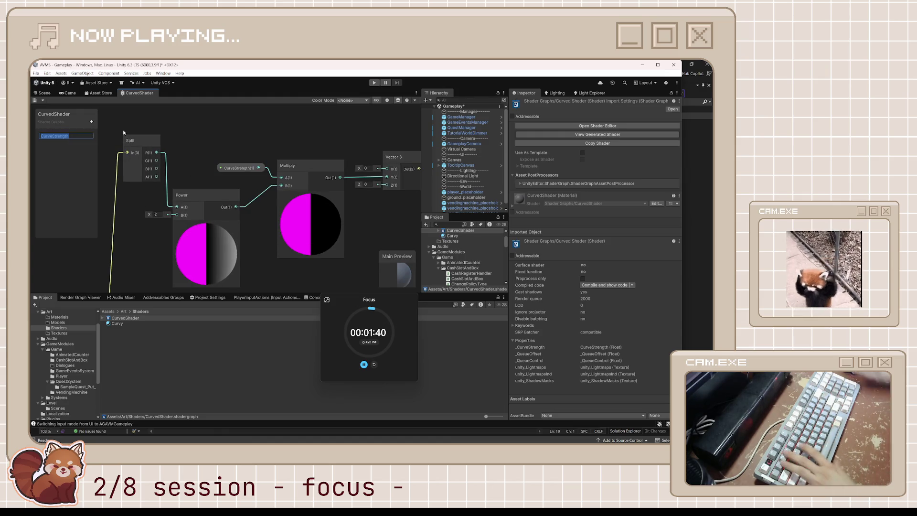
text(Ve)
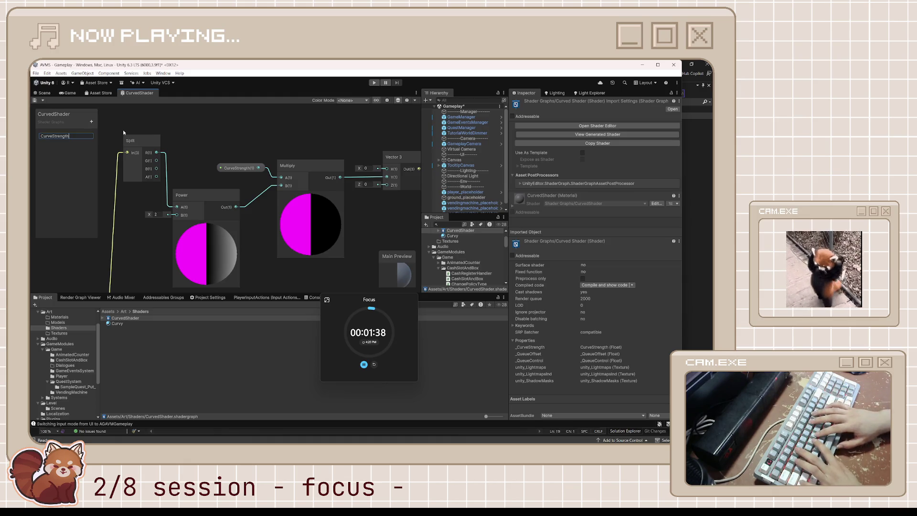
text(rtical)
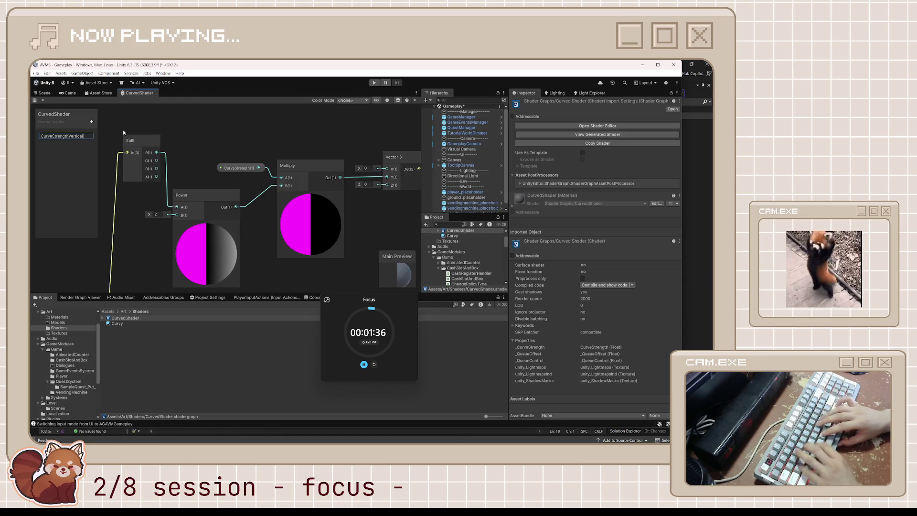
key(Return)
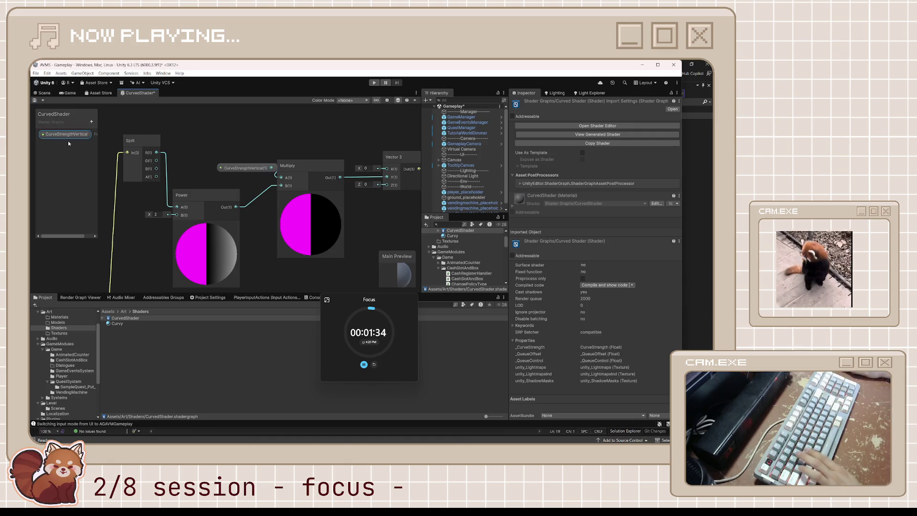
Duplicate CurveStrengthVertical and name the copy CurveStrengthHorizontal.
right_click(69, 136)
click(89, 159)
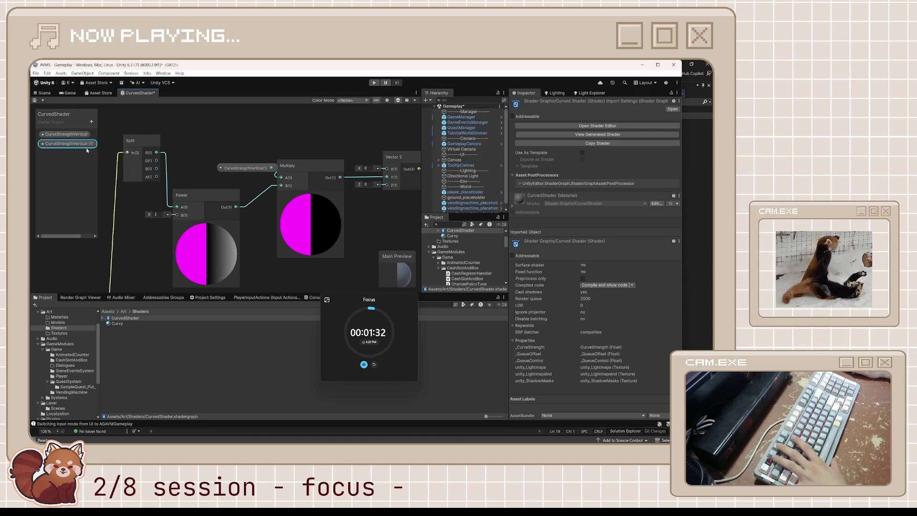
double_click(71, 145)
click(72, 144)
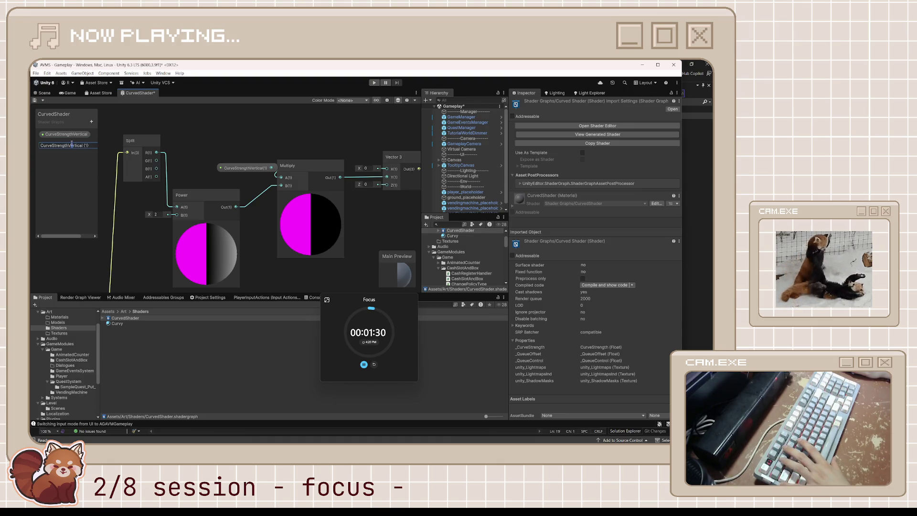
drag(68, 144, 242, 149)
text(Horizontal)
key(Return)
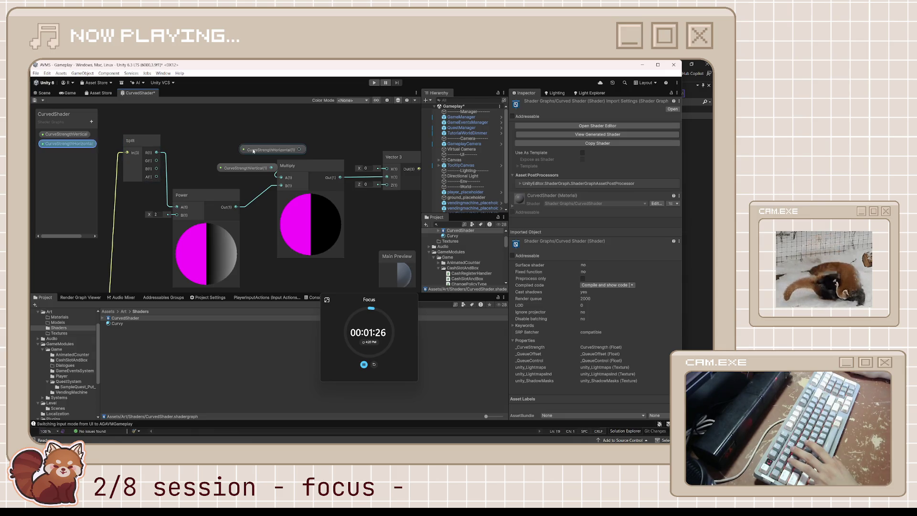
Place a CurveStrengthHorizontal node beside the Multiply node, then return to the Scene view.
mouse_move(299, 150)
mouse_down()
mouse_move(282, 177)
mouse_move(219, 169)
mouse_up()
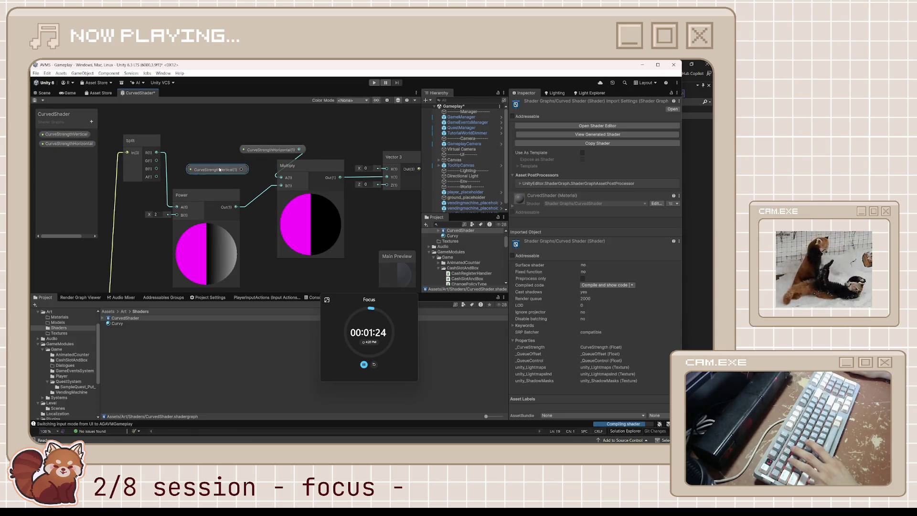
drag(272, 149, 236, 160)
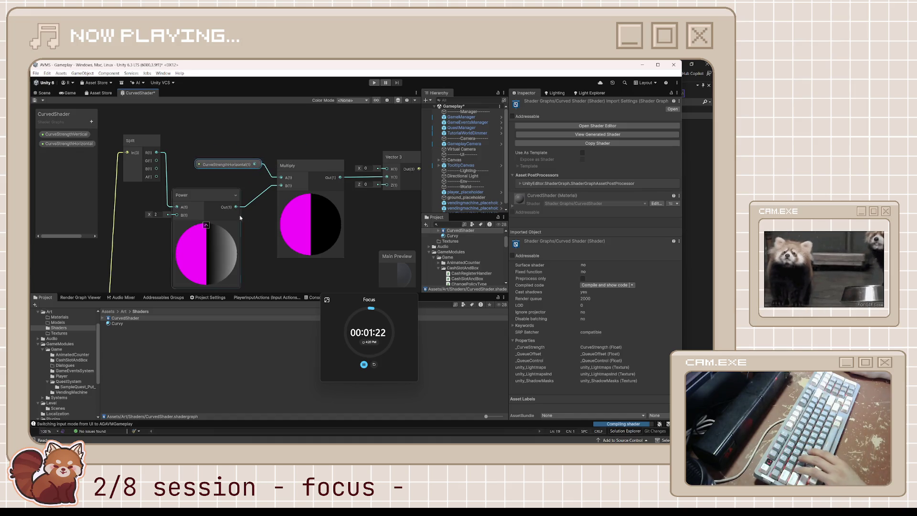
key(a)
scroll(331, 160, up, 5)
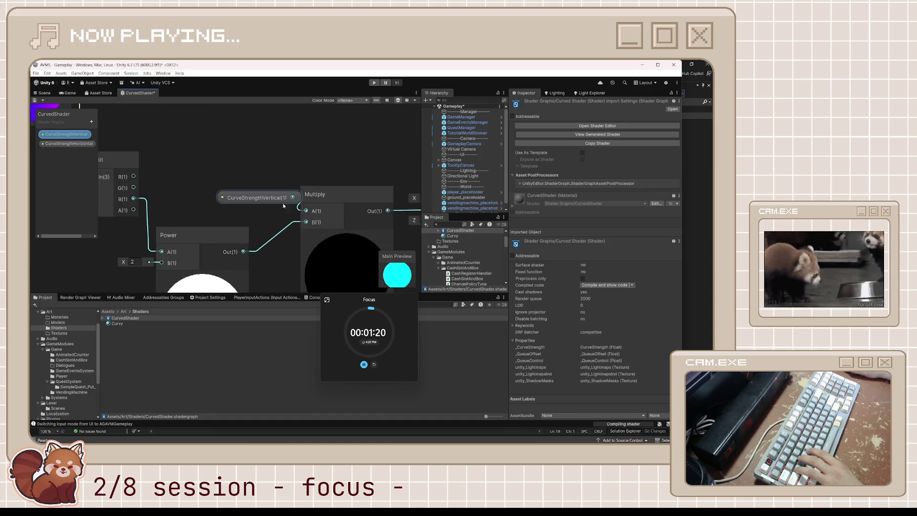
scroll(246, 153, down, 2)
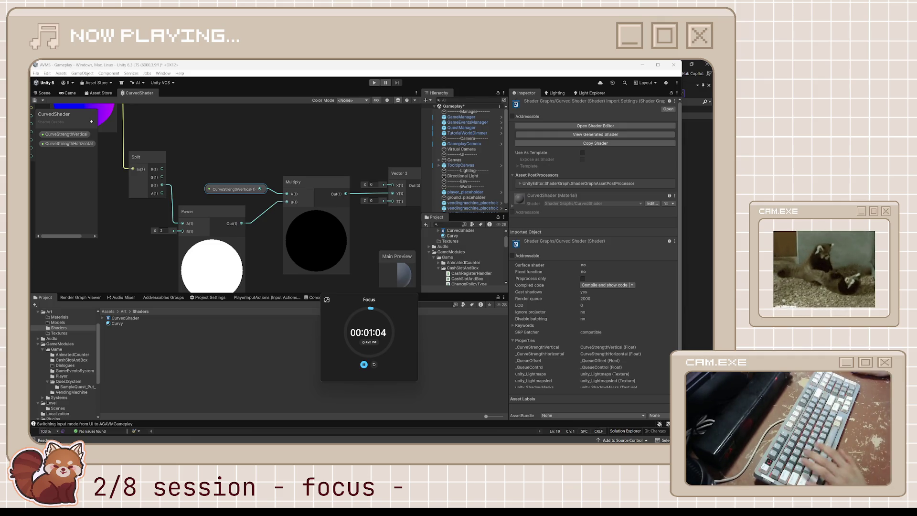
click(44, 92)
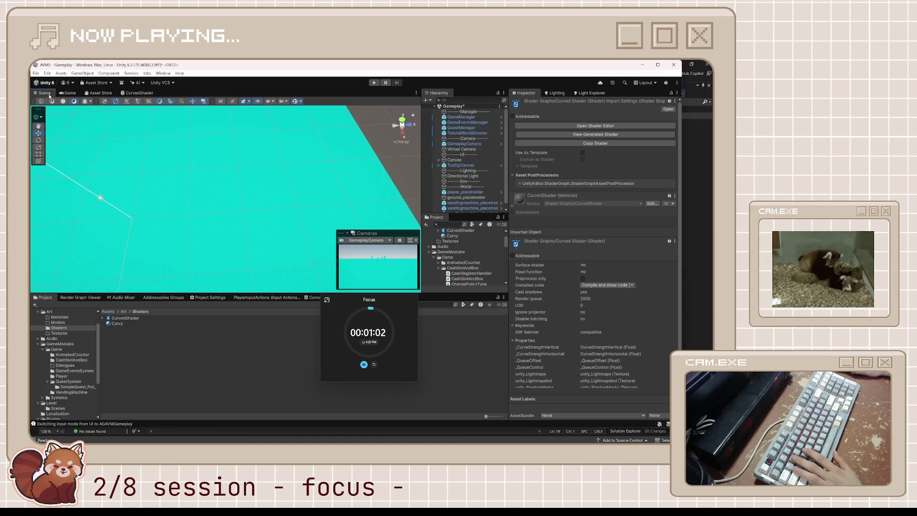
Try Curvy material vertical curve strength values, leaving it at -0.001.
click(70, 94)
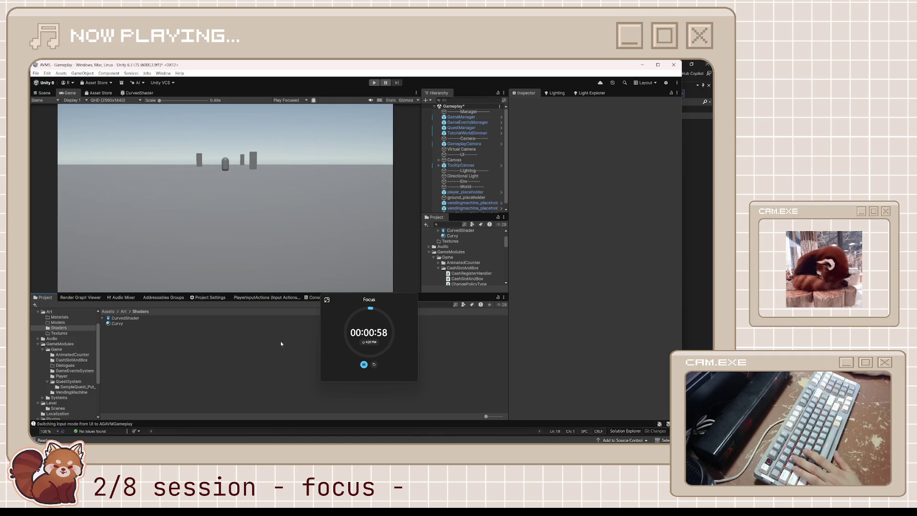
click(117, 323)
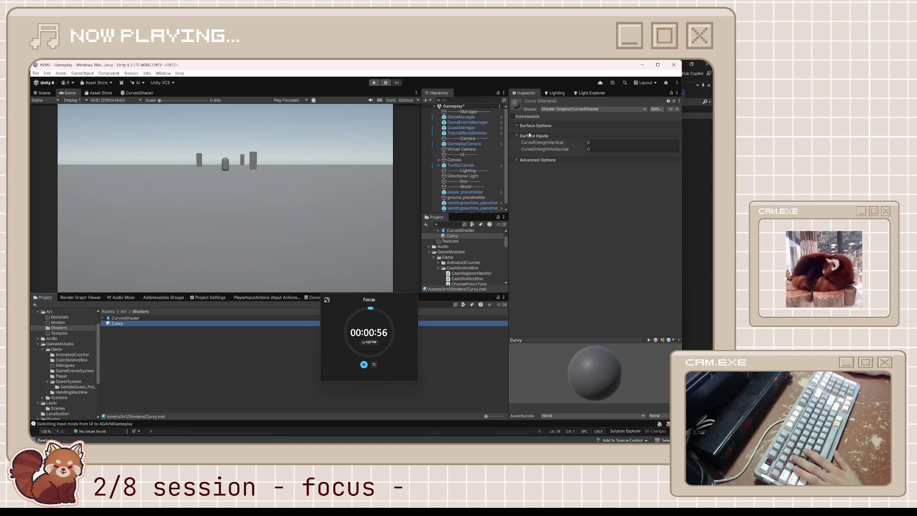
click(614, 144)
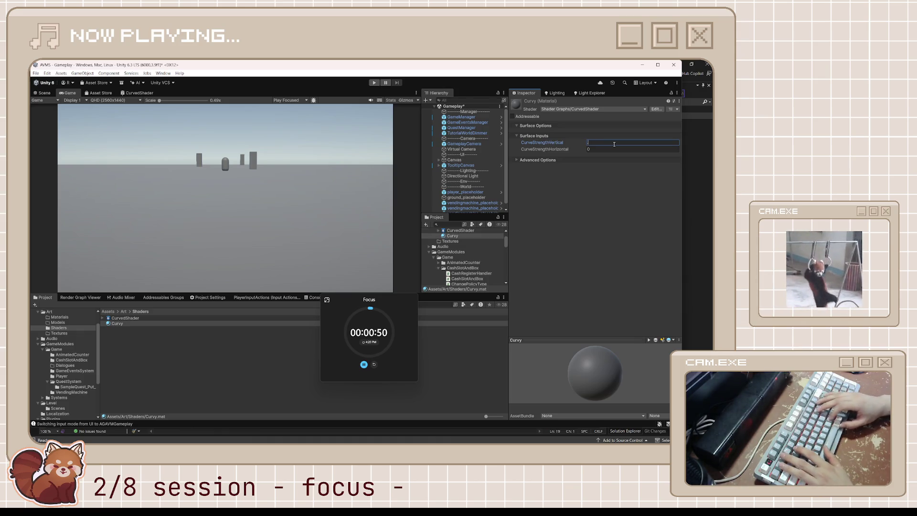
text(.001)
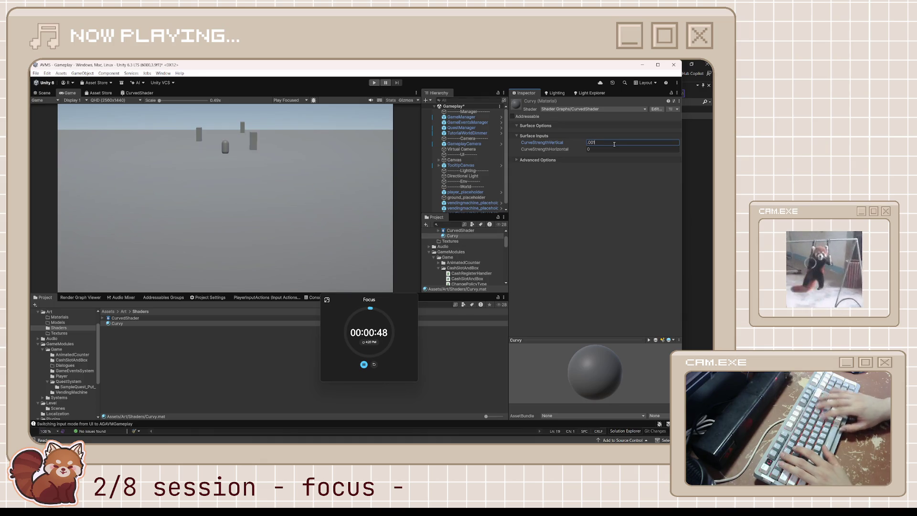
key(Home)
text(-0)
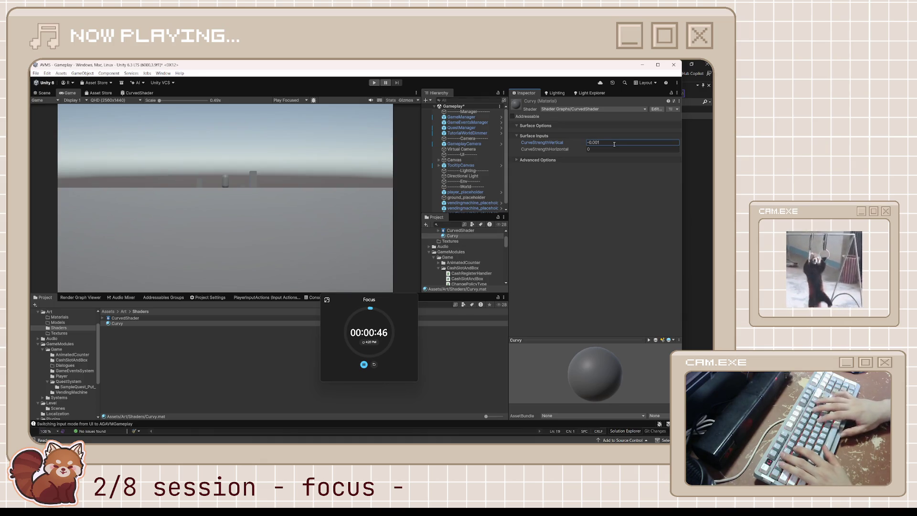
key(ctrl+a)
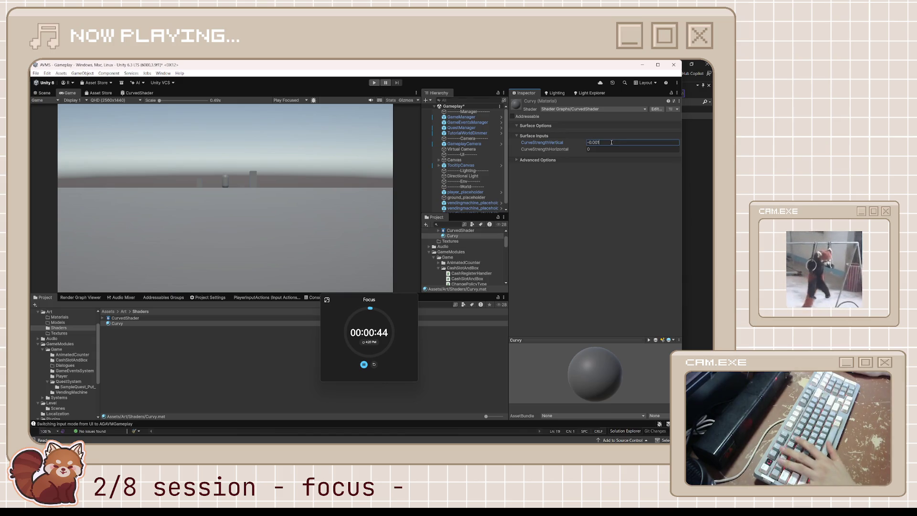
text(-0.005)
key(Escape)
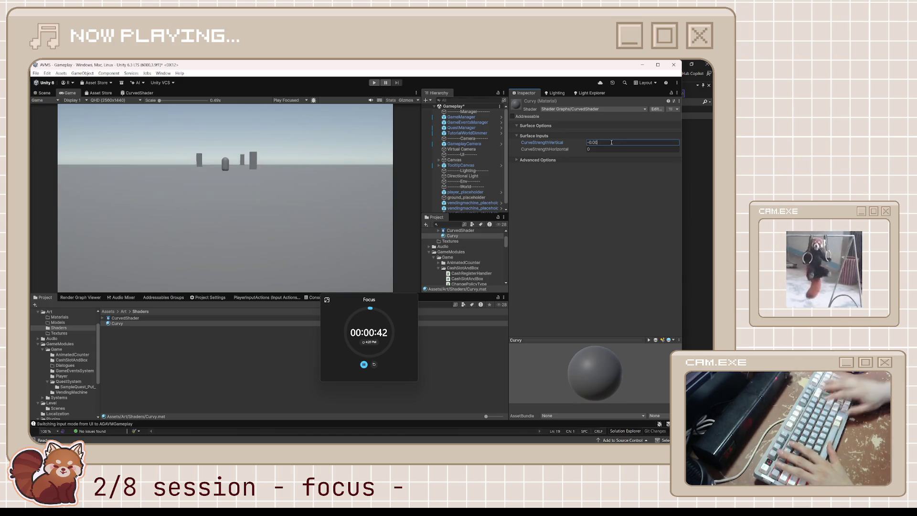
Try several horizontal curve strength values, settling on -0.004.
click(602, 148)
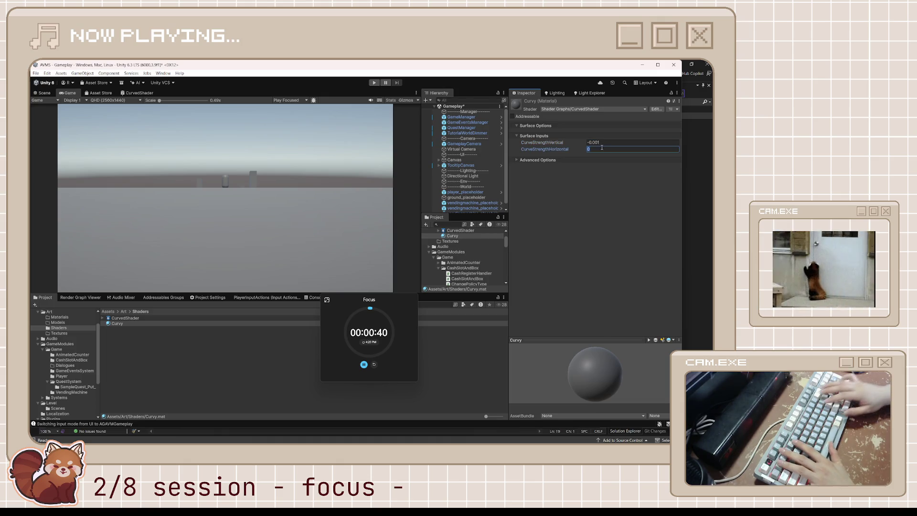
text(-90)
key(BackSpace)
key(BackSpace)
text(0)
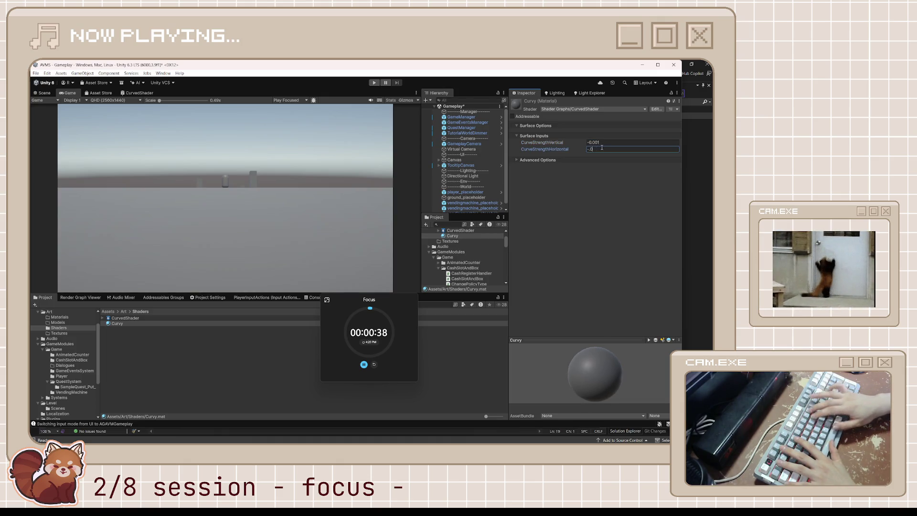
text(5)
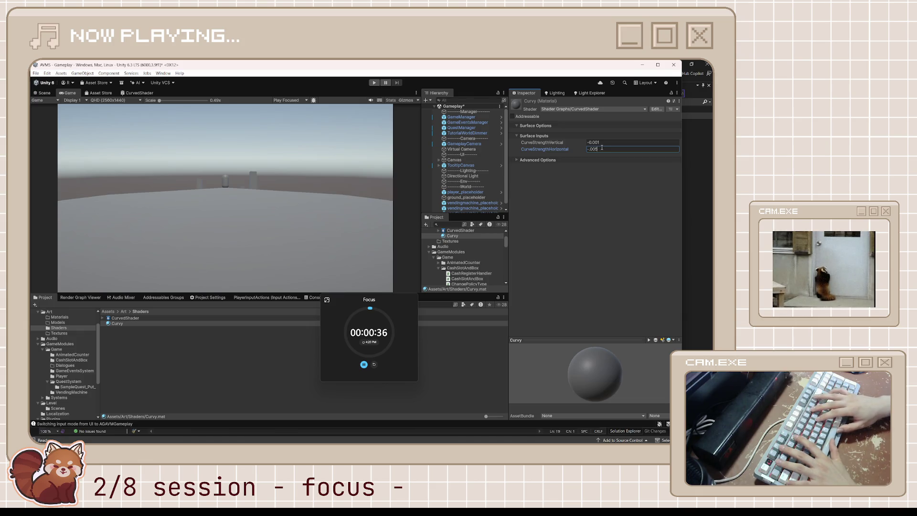
key(BackSpace)
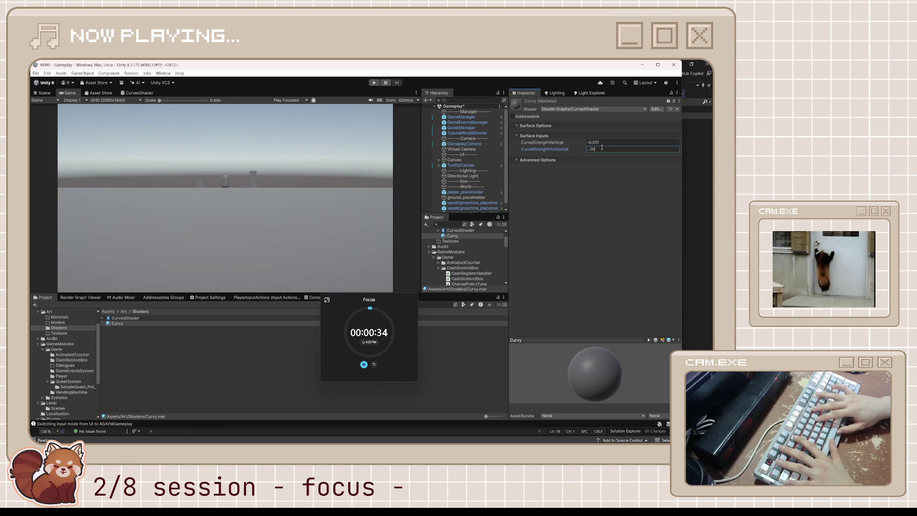
text(1)
key(BackSpace)
text(5)
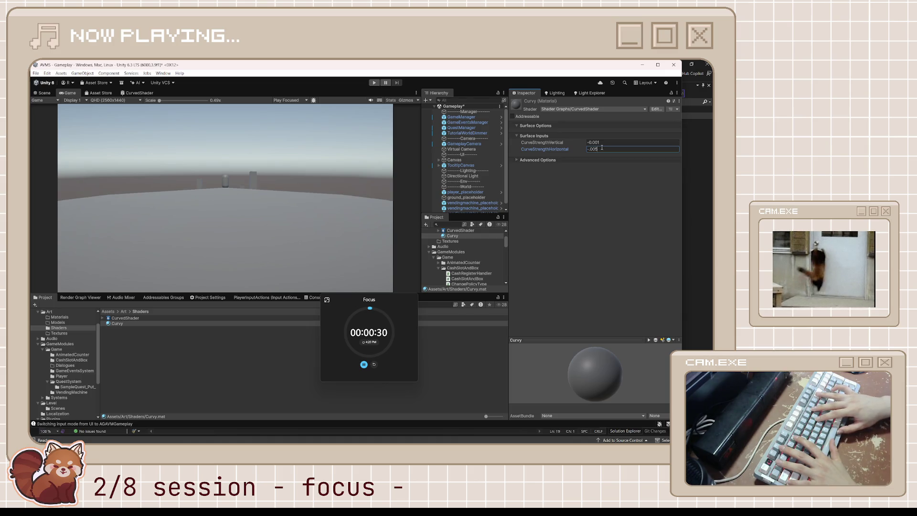
key(BackSpace)
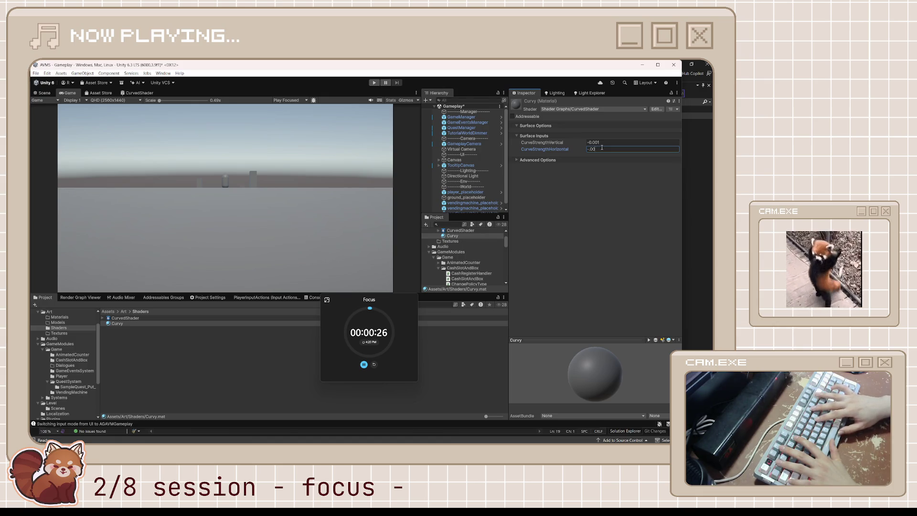
text(12)
key(BackSpace)
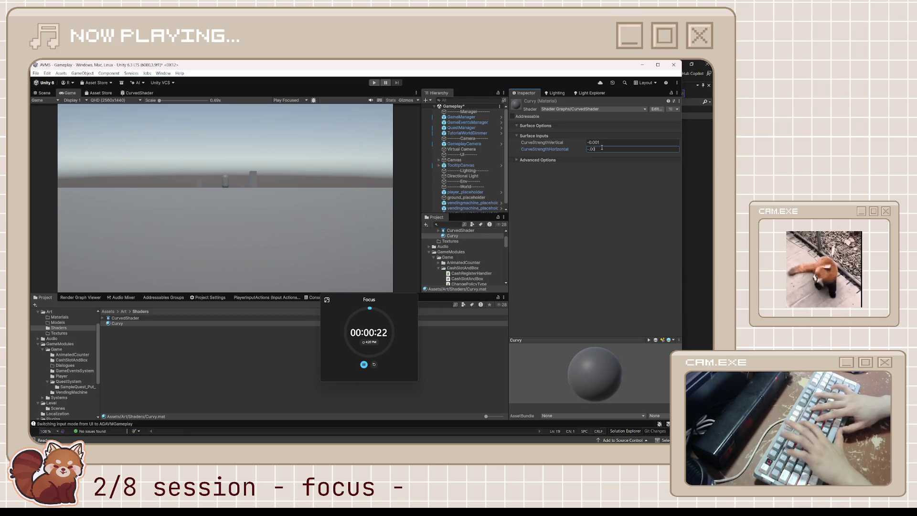
key(BackSpace)
text(1)
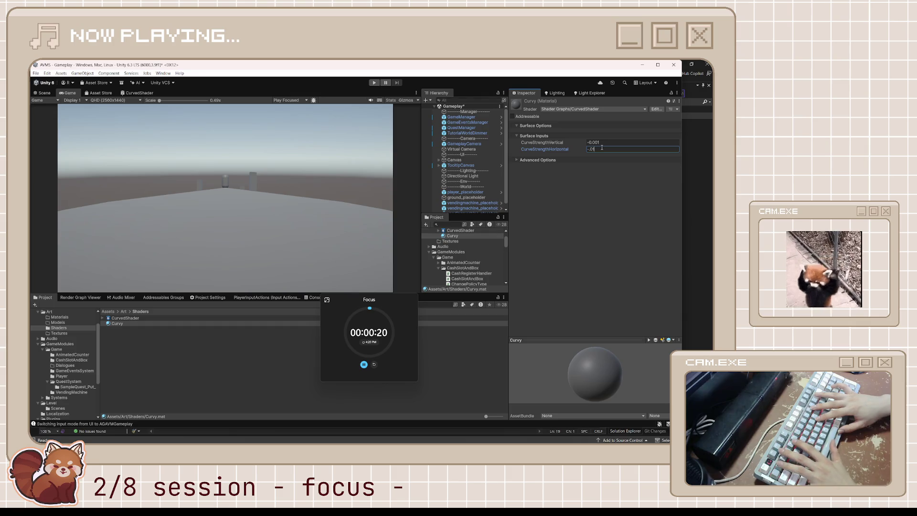
key(BackSpace)
text(5)
key(BackSpace)
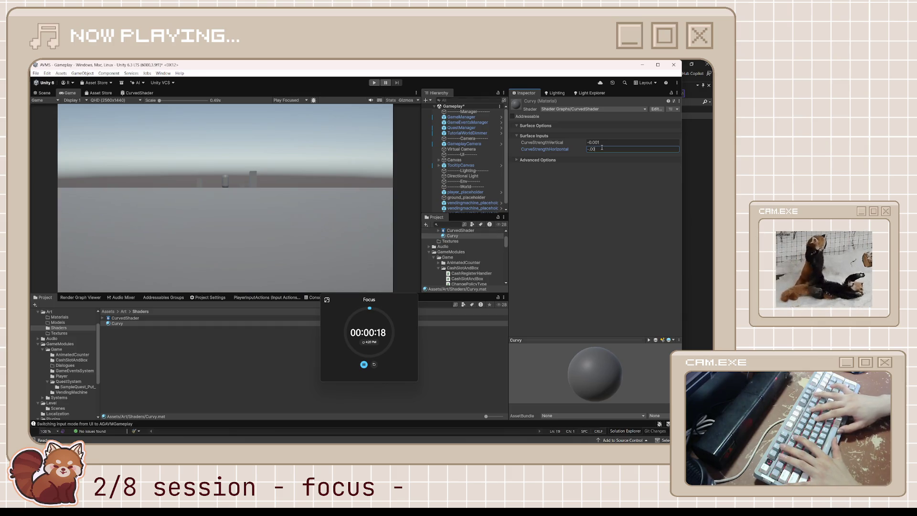
key(BackSpace)
key(BackSpace)
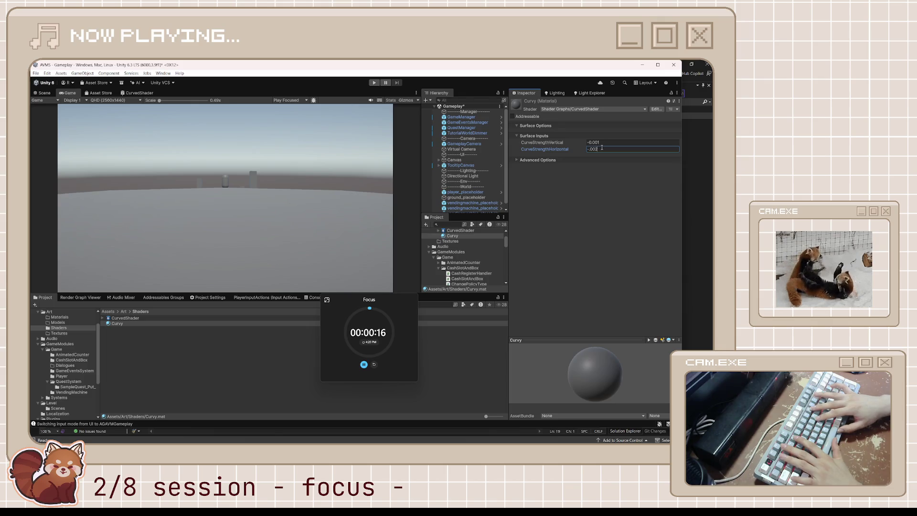
text(6)
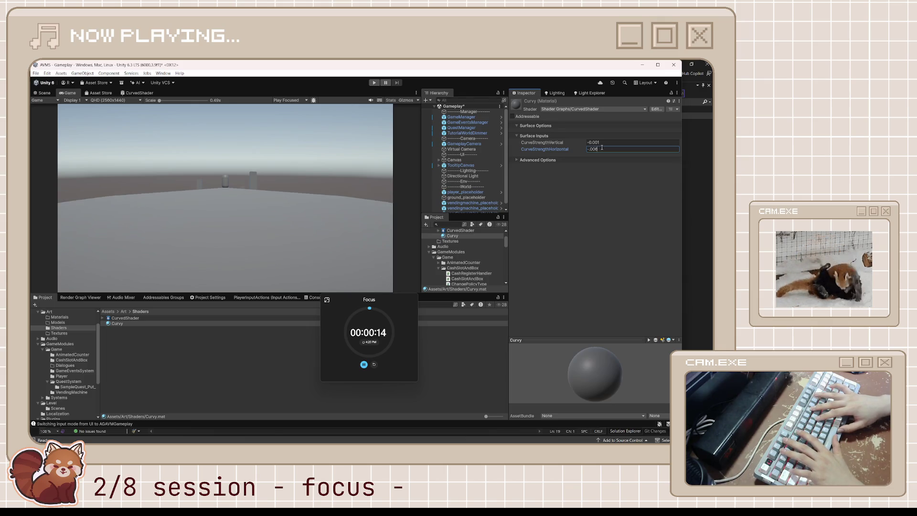
key(BackSpace)
text(4)
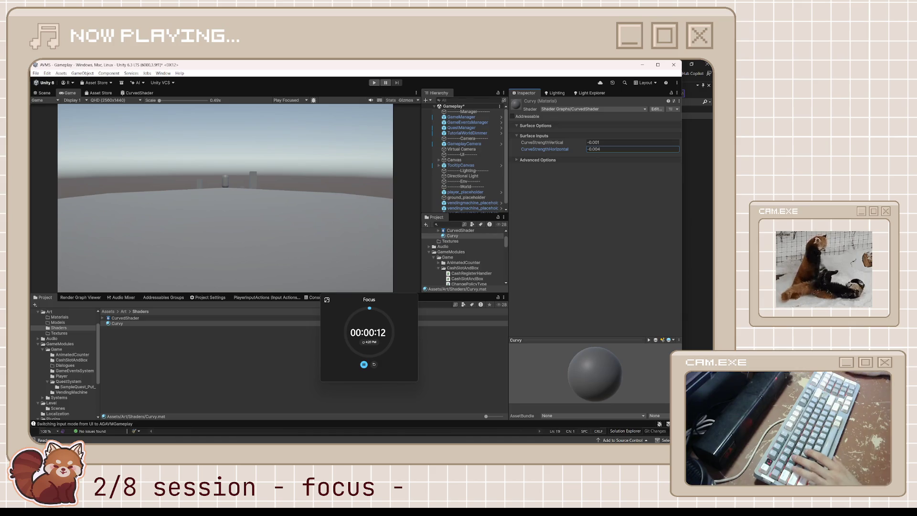
click(44, 93)
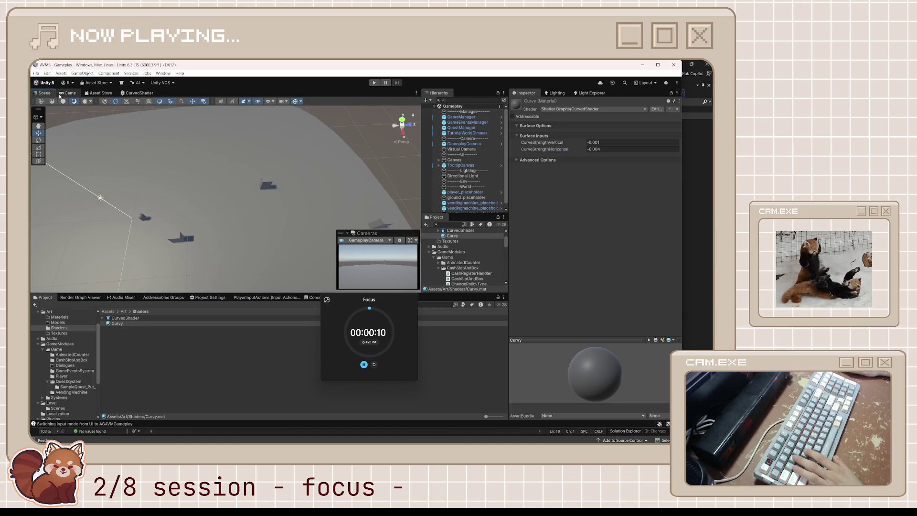
Set the GameplayCamera's Z position to -15.89 while viewing the Game view.
click(69, 93)
click(475, 145)
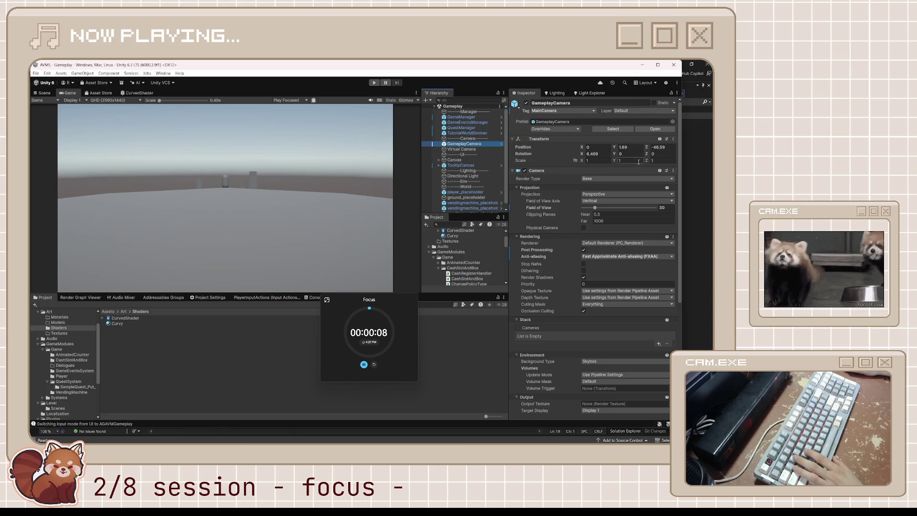
click(620, 150)
text(-51.21)
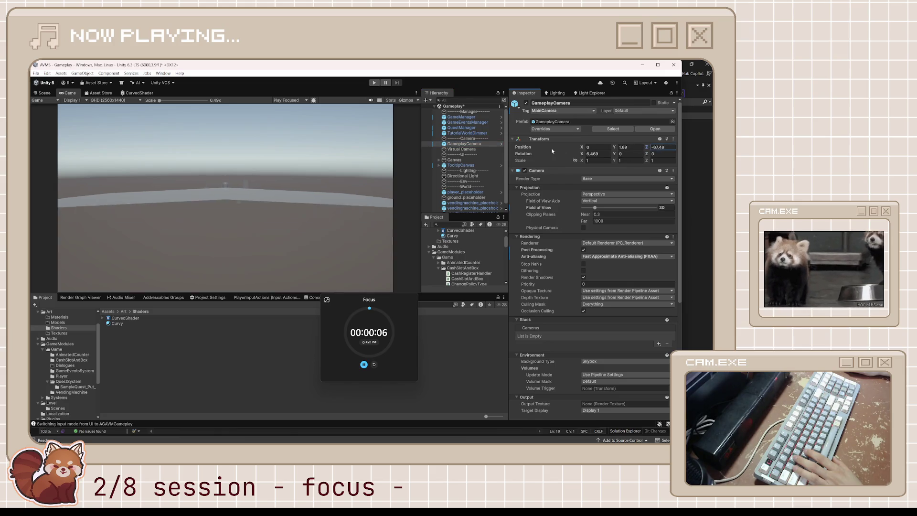
text(4.53)
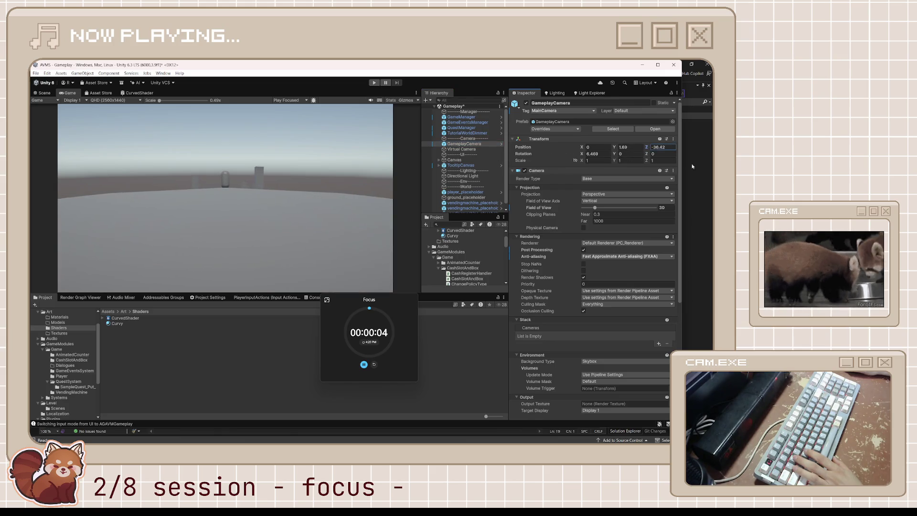
text(11)
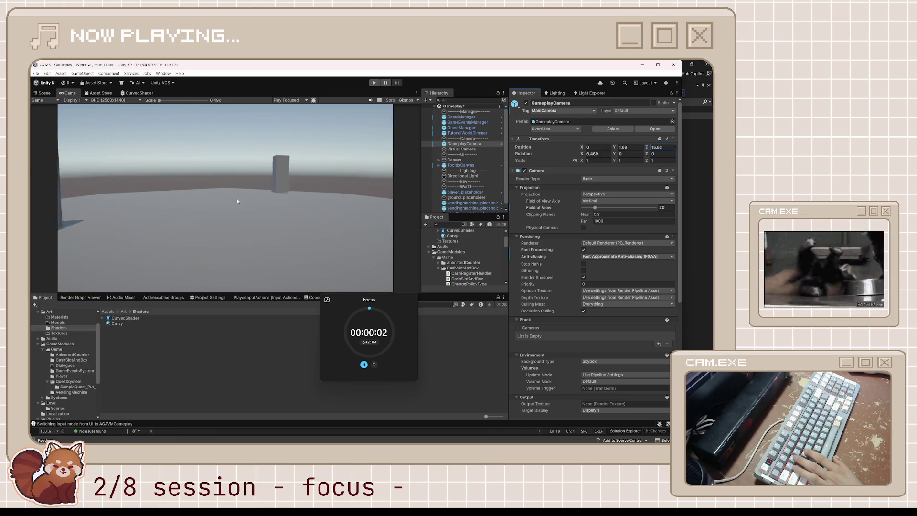
text(-15.89)
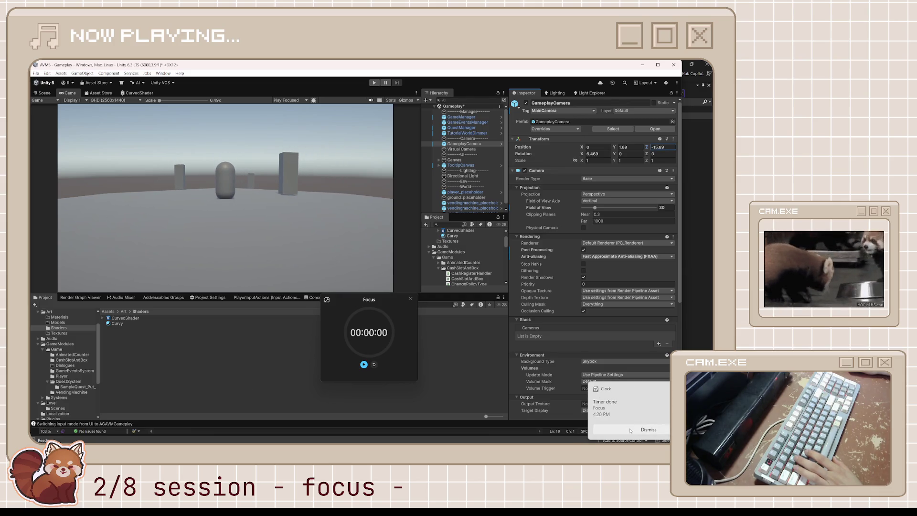
Start the 5-minute Clock timer and keep it as a compact always-on-top window.
click(629, 430)
click(327, 299)
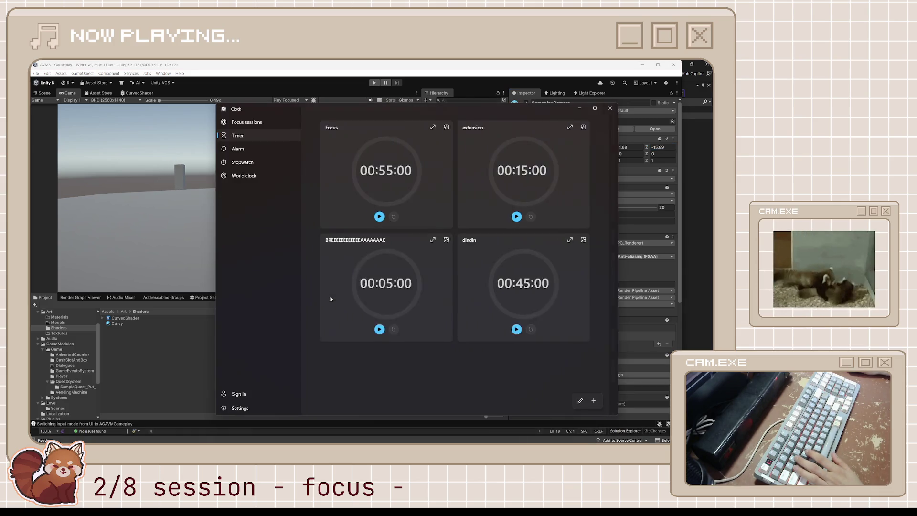
click(388, 329)
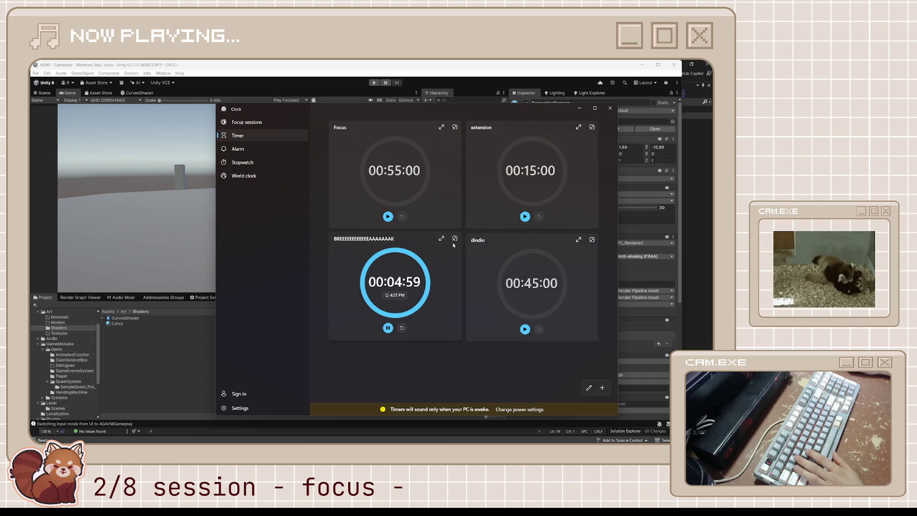
click(455, 239)
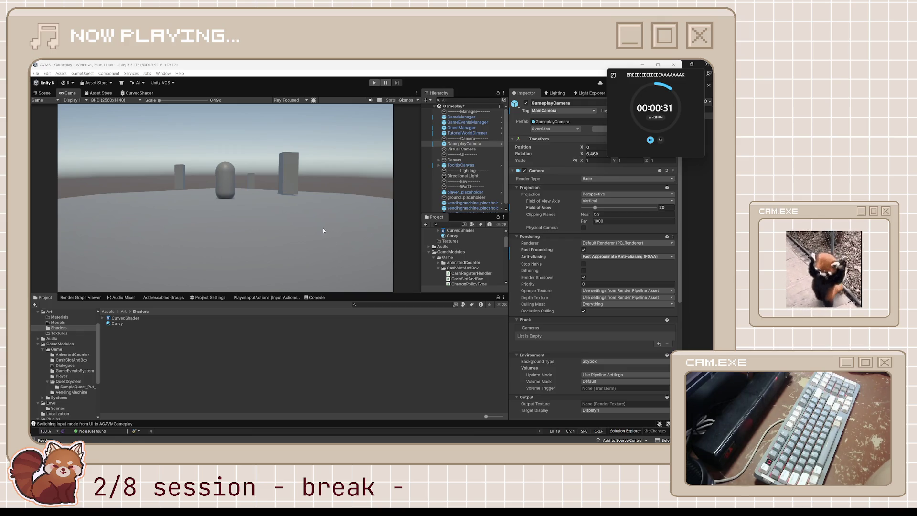
Orbit the curved ground, selecting ground_placeholder, Canvas and TooltipCanvas, then switch to Microscape.
click(43, 93)
mouse_move(158, 201)
mouse_down()
mouse_move(192, 228)
mouse_move(128, 201)
mouse_move(187, 199)
mouse_move(184, 187)
mouse_up()
click(184, 186)
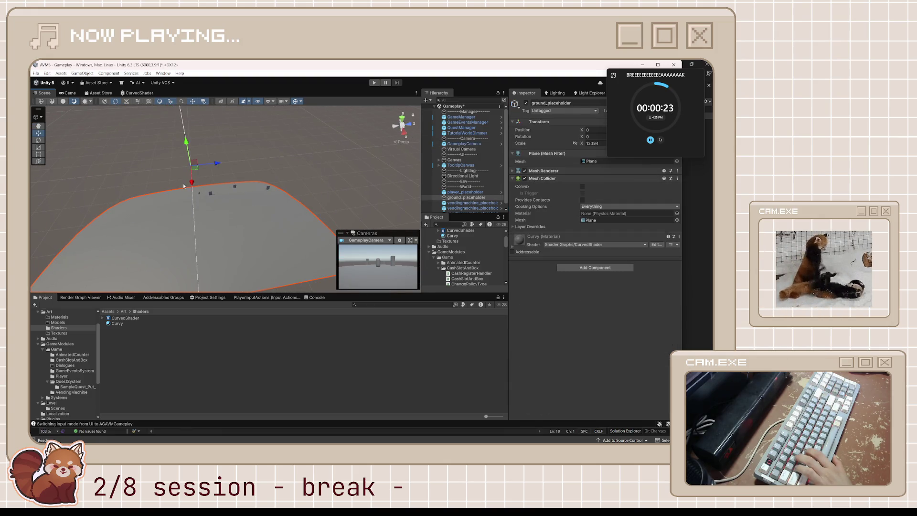
mouse_move(215, 223)
mouse_down()
mouse_move(275, 174)
mouse_move(354, 169)
mouse_up()
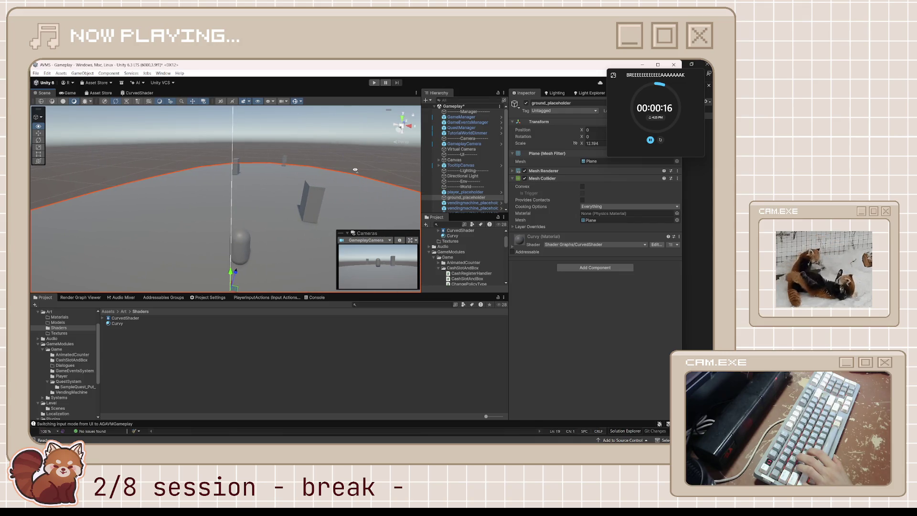
click(315, 209)
click(245, 248)
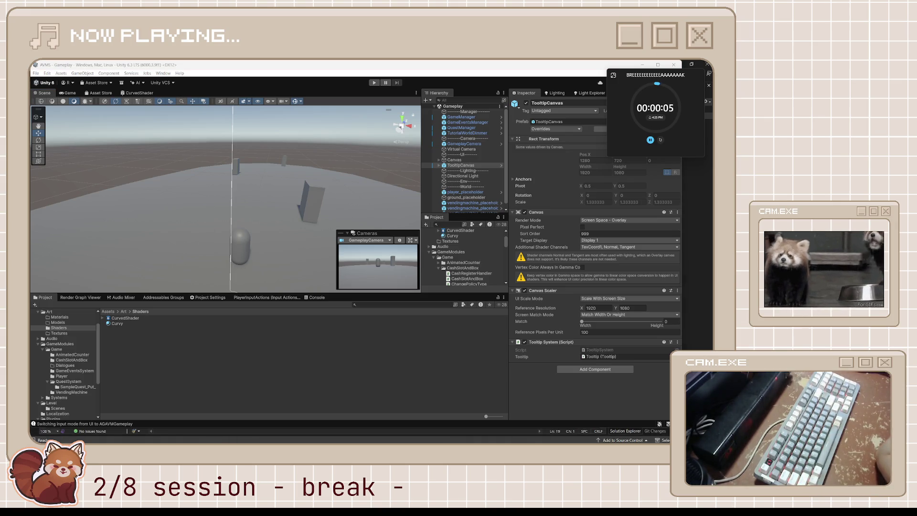
key(alt+Tab)
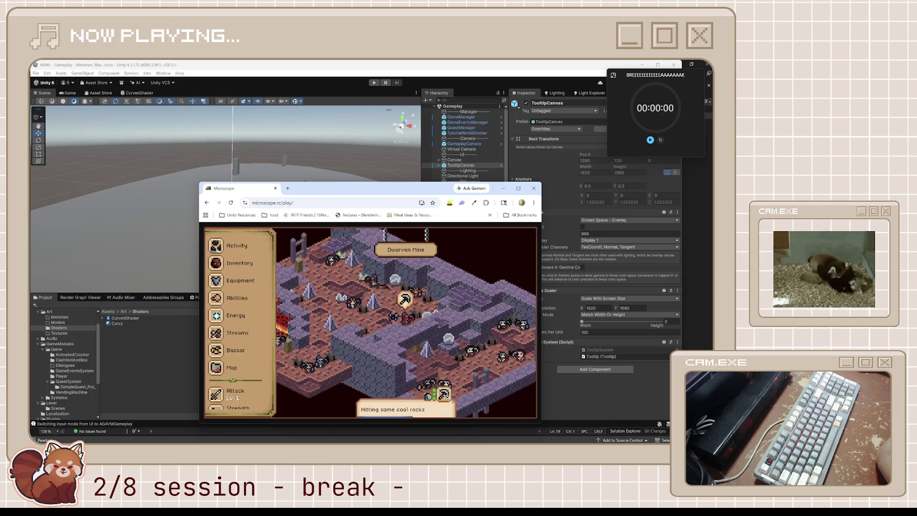
Dismiss the timer notification and merge the Microscape tab into the YouTube browser window.
click(610, 432)
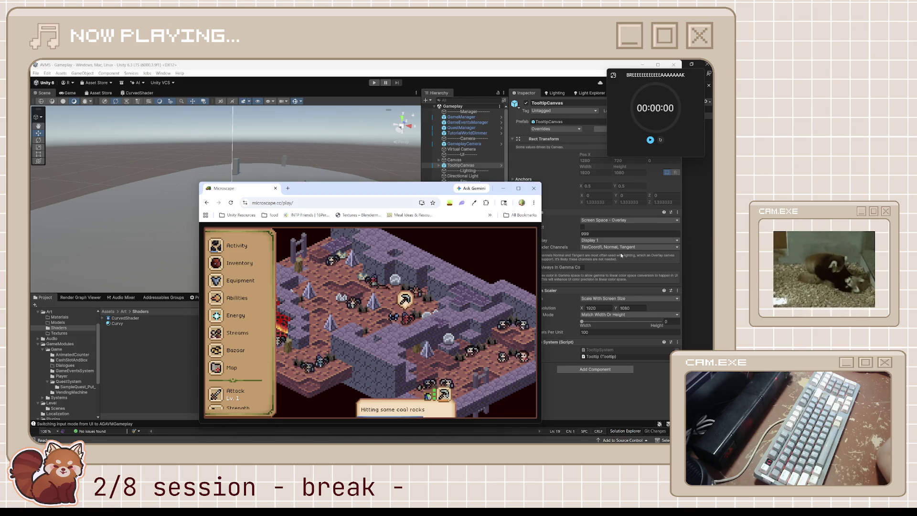
mouse_move(580, 438)
mouse_move(498, 436)
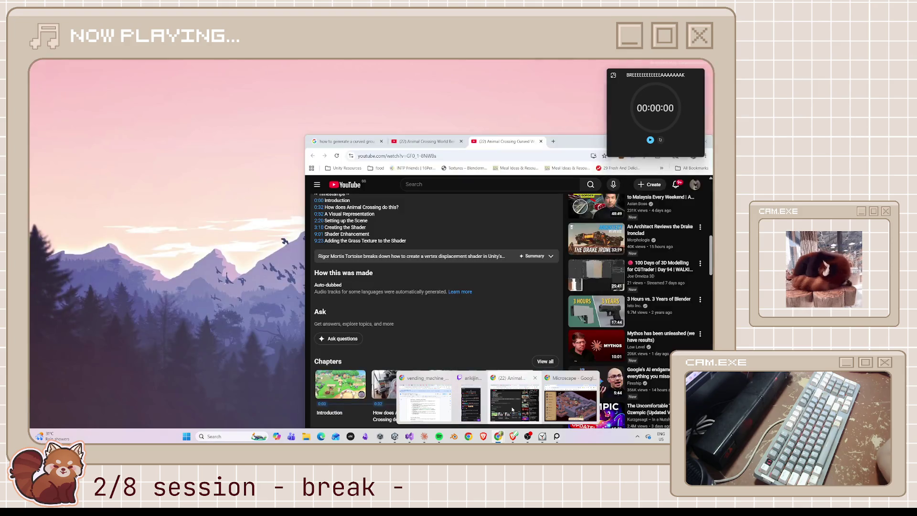
click(530, 406)
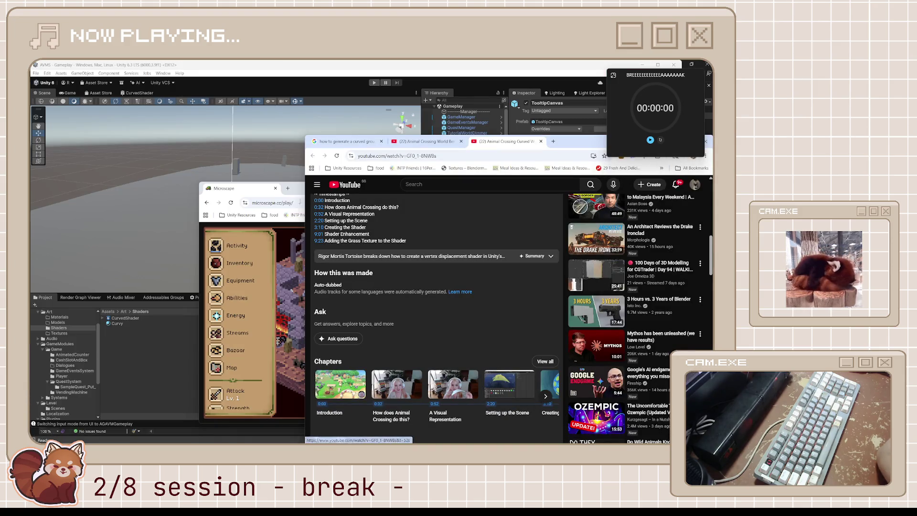
drag(223, 189, 556, 141)
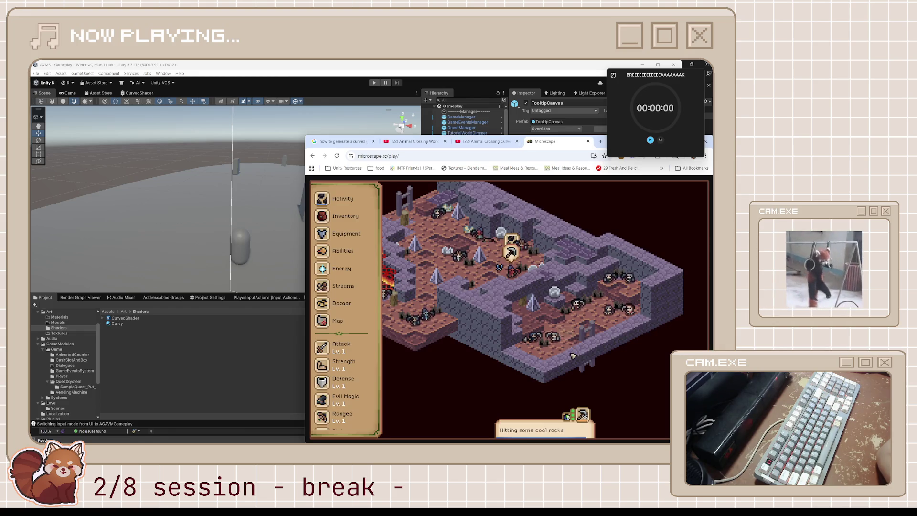
Look through Microscape's Energy info panel and close it.
click(341, 268)
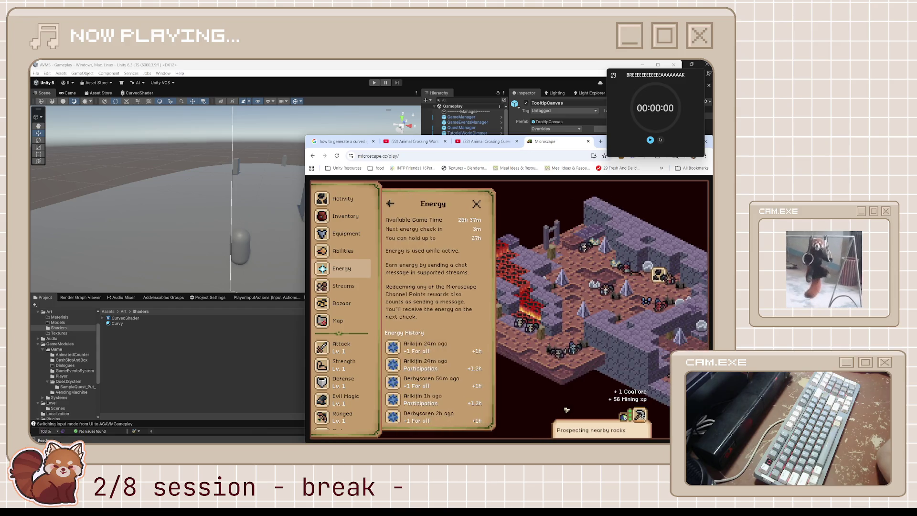
scroll(483, 315, down, 3)
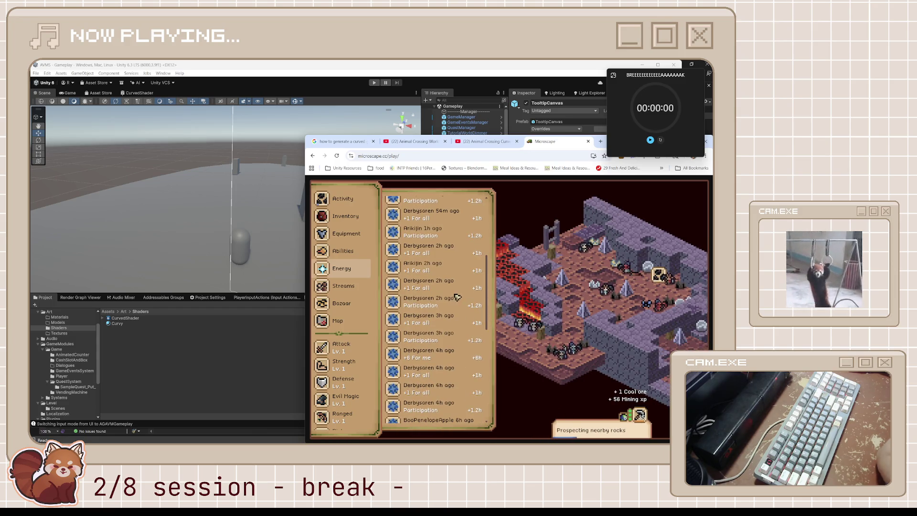
scroll(484, 286, up, 5)
click(476, 204)
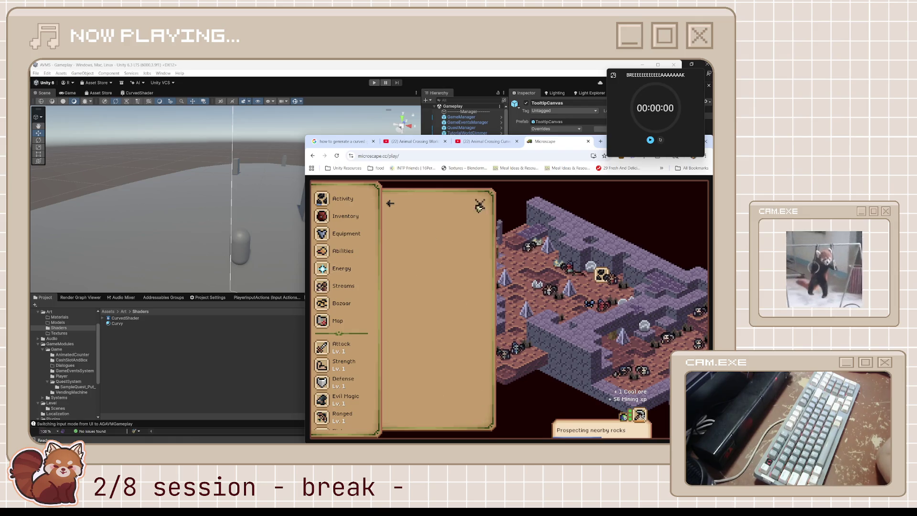
Browse the Activity & Loot panel, close it, and bring Unity back to the front.
click(353, 207)
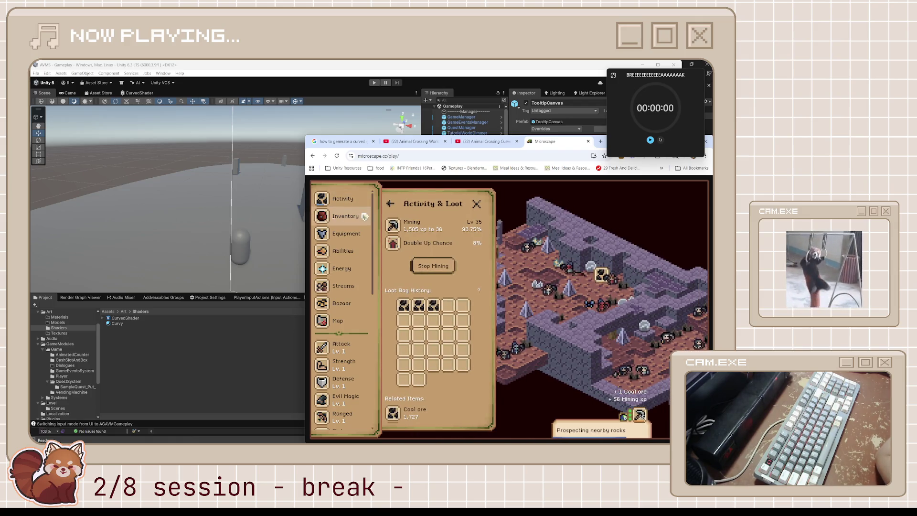
scroll(365, 229, down, 5)
scroll(358, 324, down, 5)
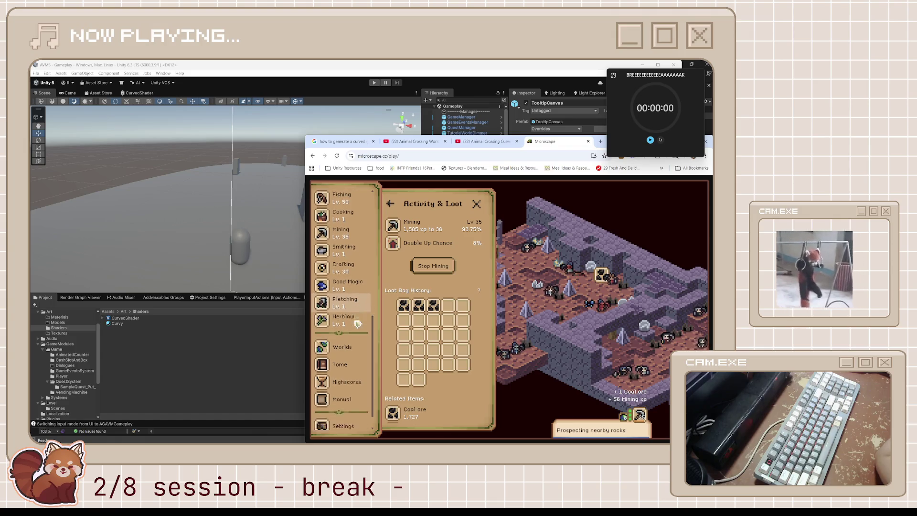
scroll(357, 324, up, 10)
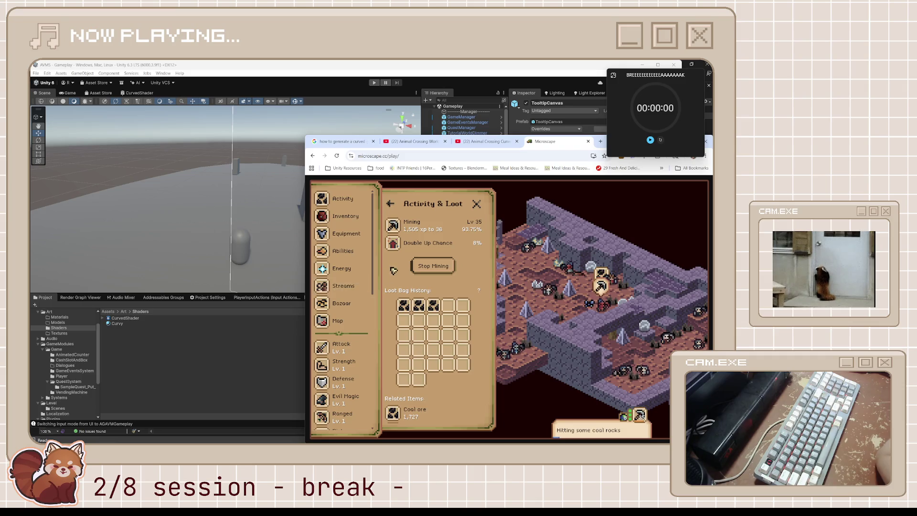
click(343, 198)
click(477, 204)
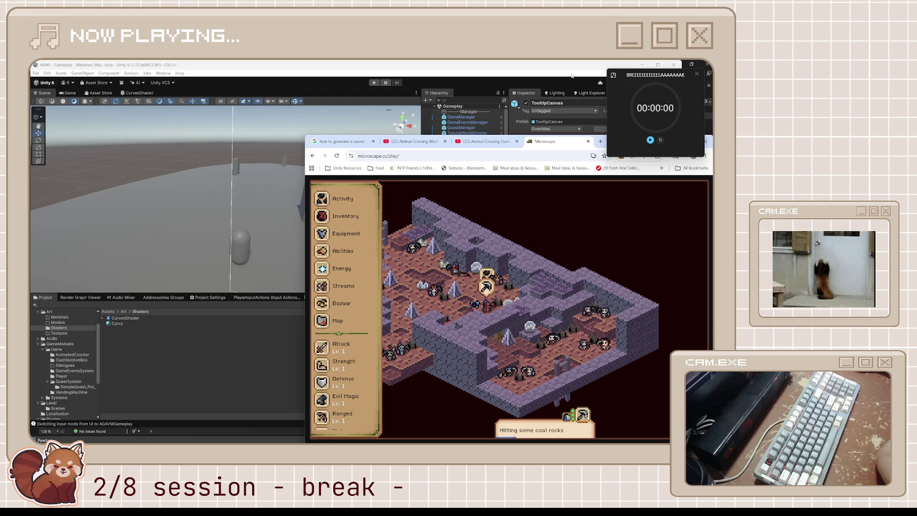
click(612, 77)
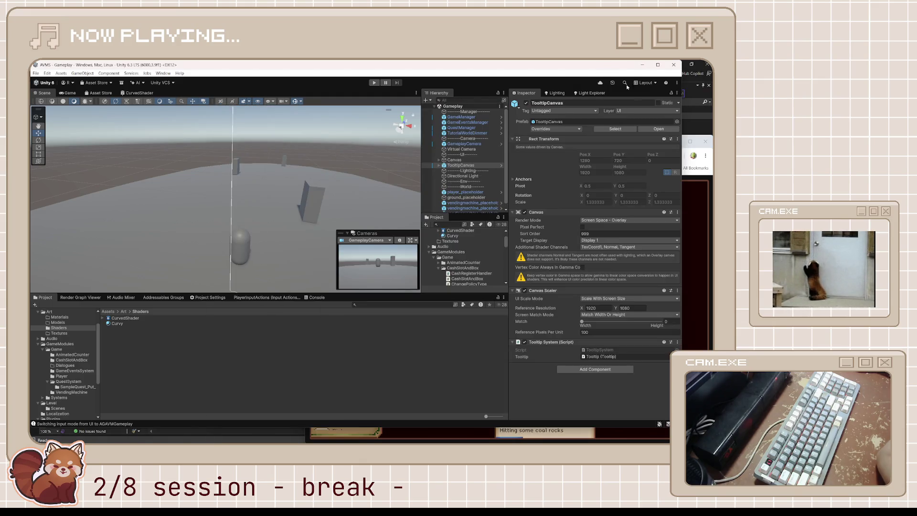
Show the Console log and start the Focus timer in compact always-on-top view.
click(439, 424)
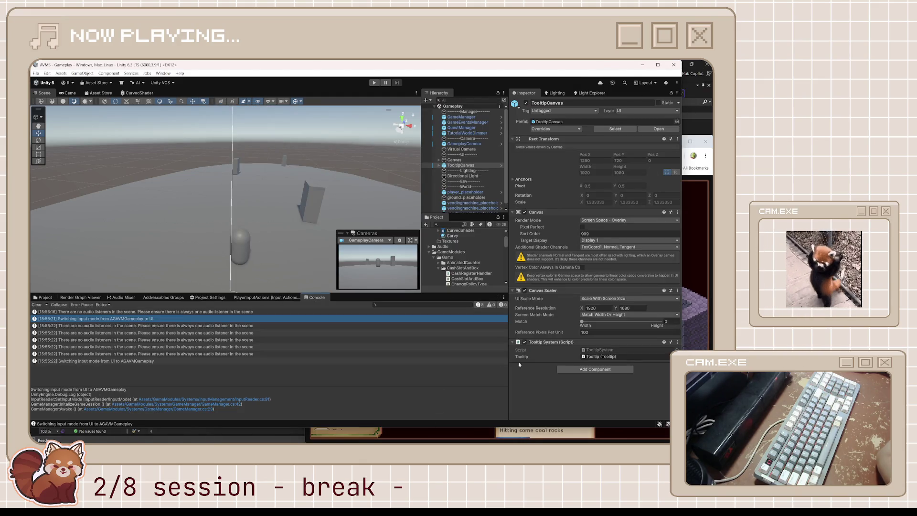
click(542, 437)
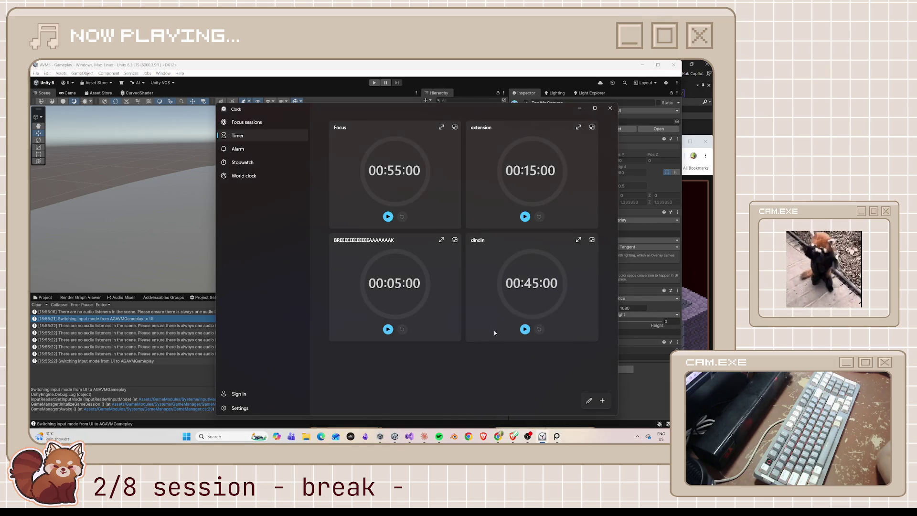
click(400, 216)
click(453, 127)
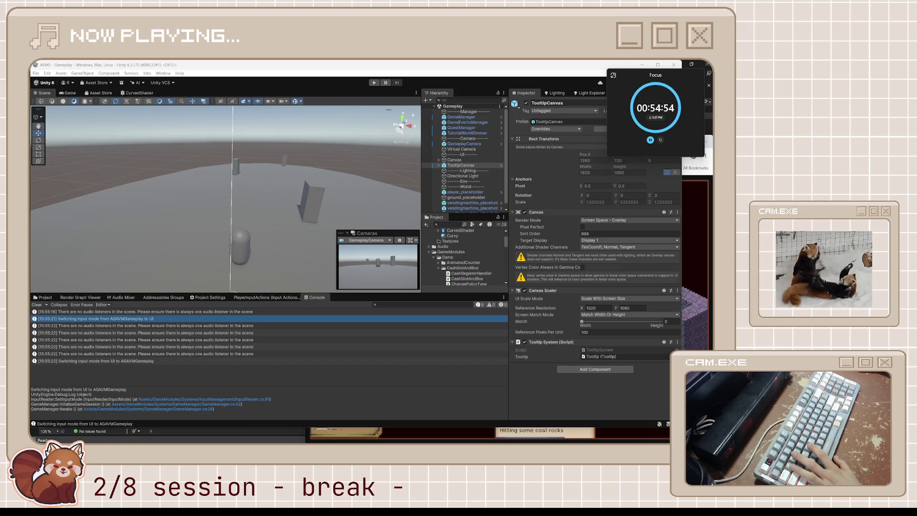
text(focu)
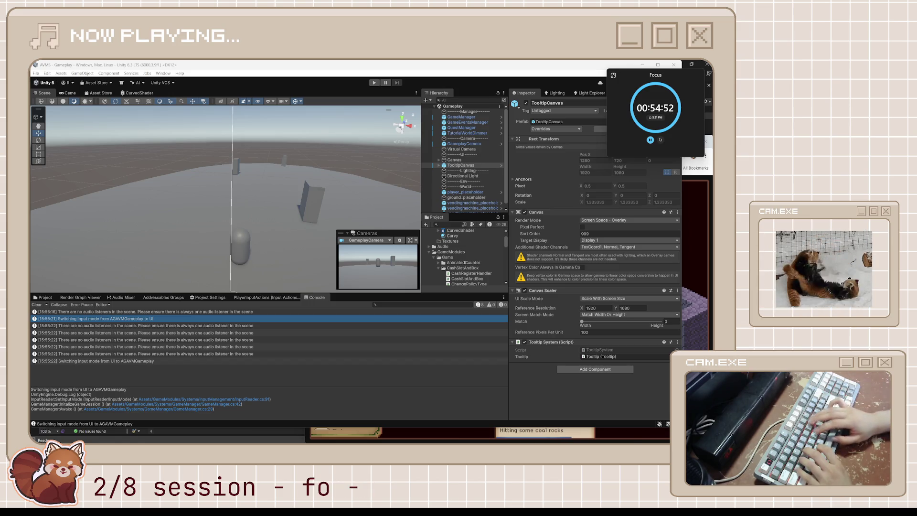
text(s)
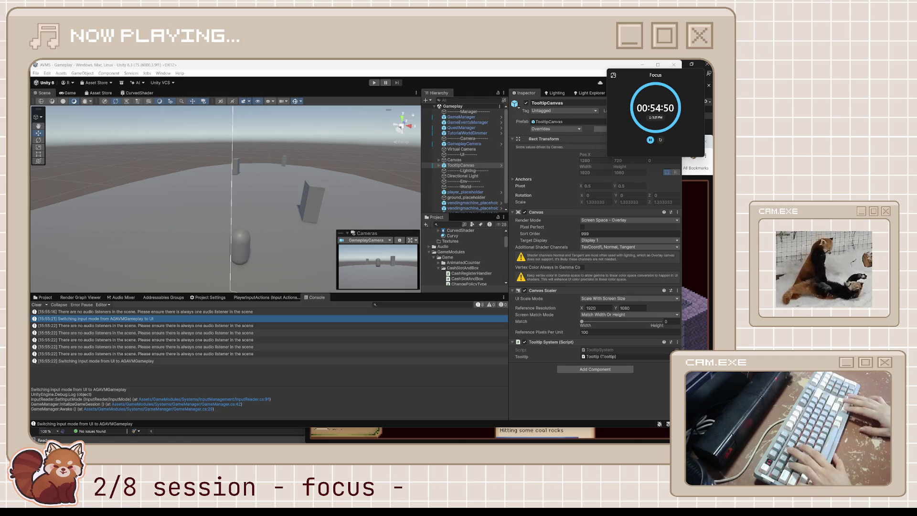
text(3)
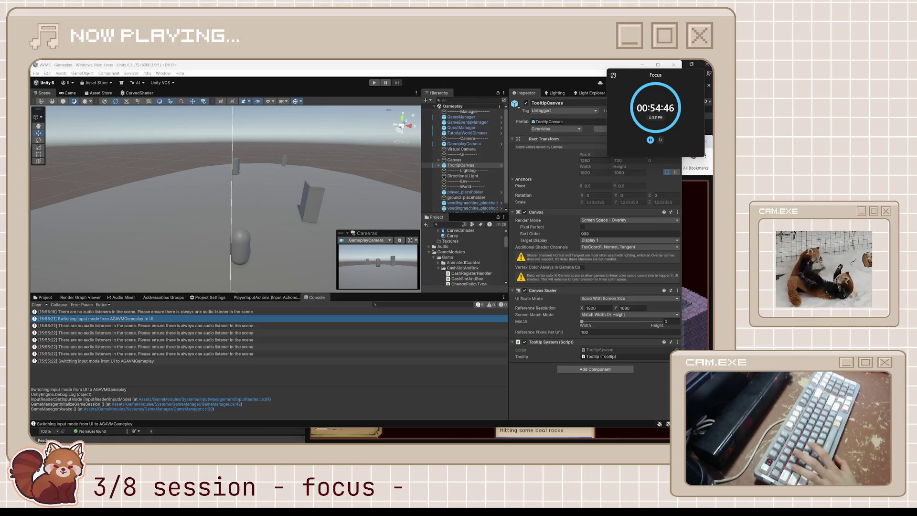
Switch to the Microscape game, nudge the timer window, then return and open the CurvedShader graph.
key(alt+Tab)
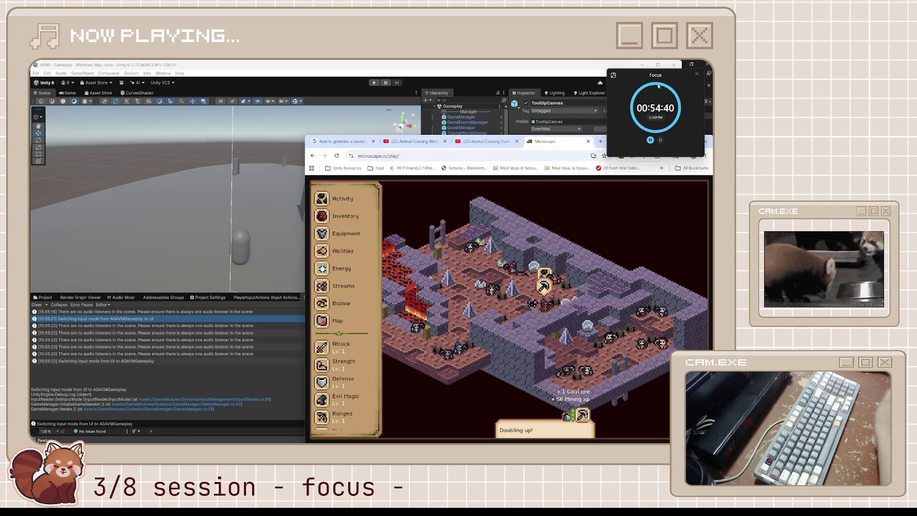
drag(658, 86, 661, 85)
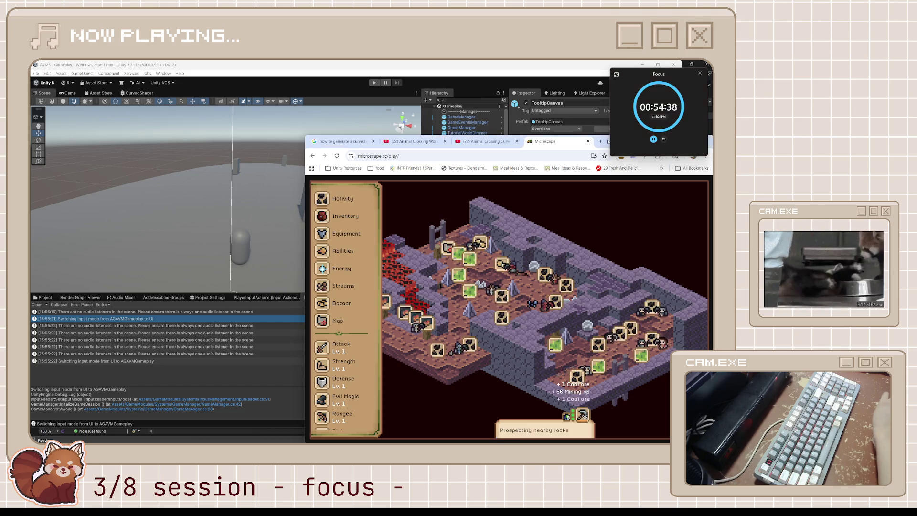
key(alt+Tab)
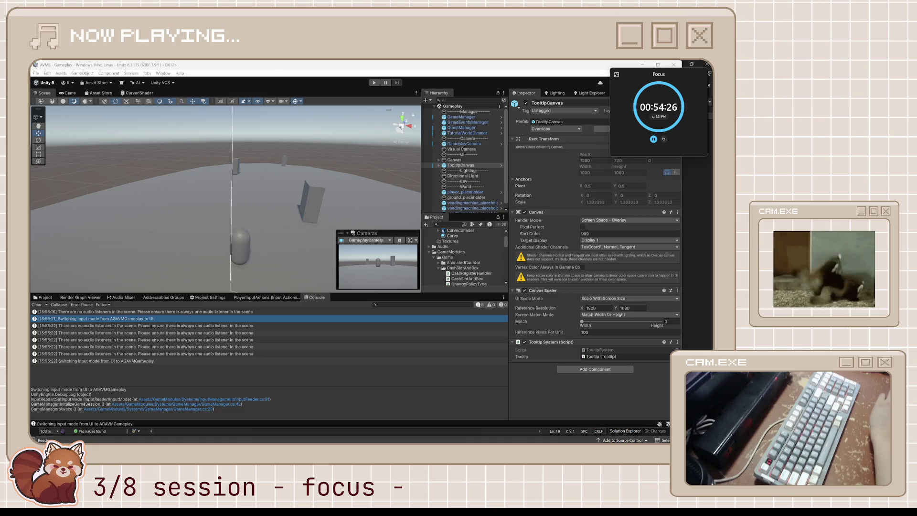
click(152, 94)
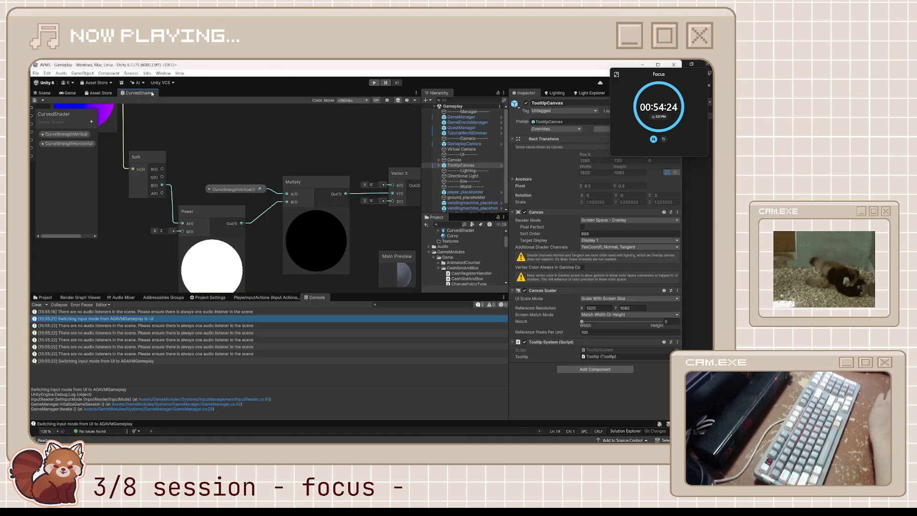
Shrink the console, widen the hierarchy, rearrange the preview nodes and add a sticky note.
scroll(263, 160, down, 3)
drag(377, 293, 375, 324)
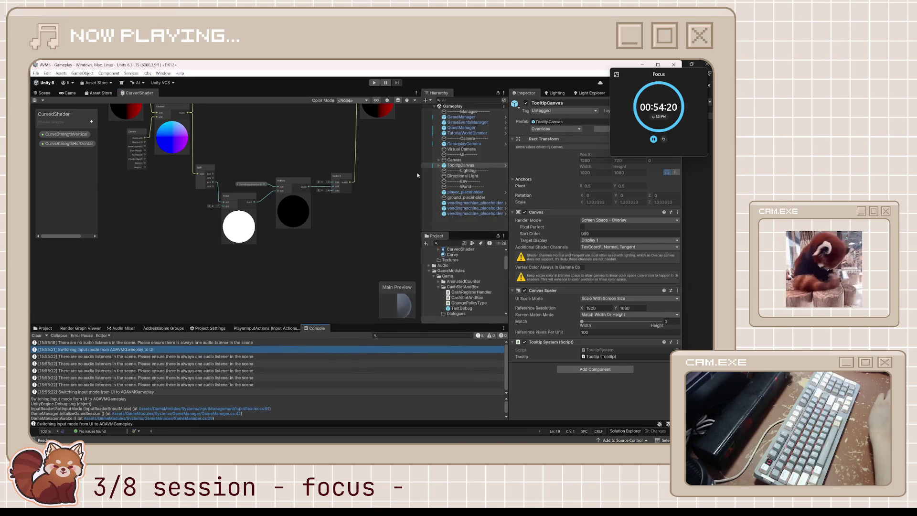
drag(507, 154, 524, 153)
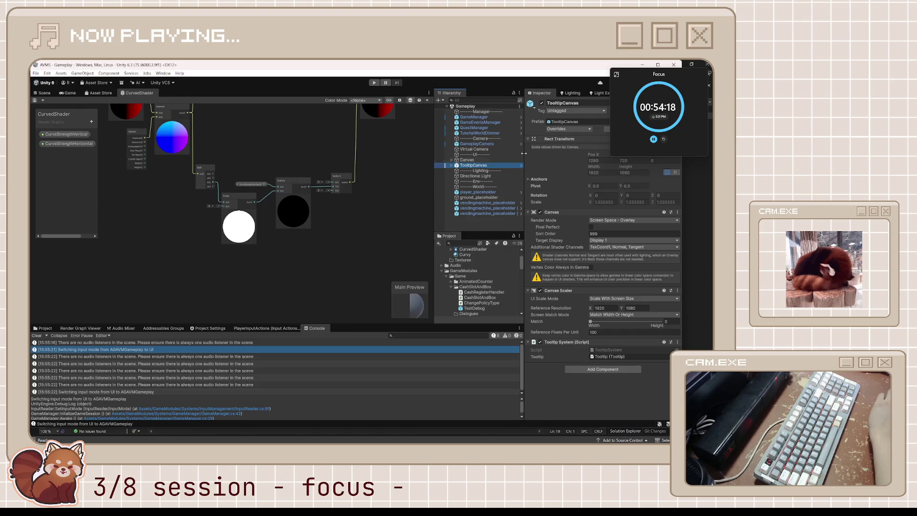
scroll(195, 193, down, 3)
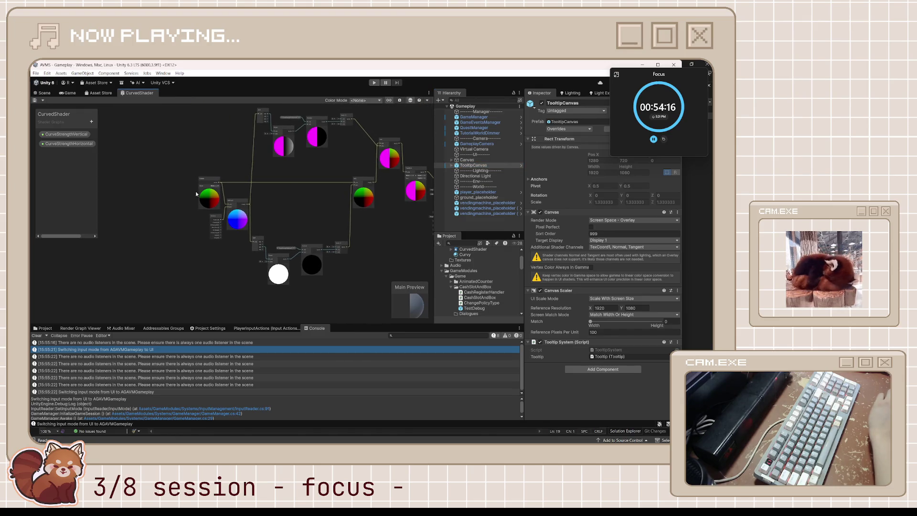
drag(249, 247, 248, 248)
mouse_move(237, 215)
mouse_down()
mouse_move(164, 198)
mouse_move(329, 296)
mouse_move(367, 297)
mouse_move(328, 286)
mouse_up()
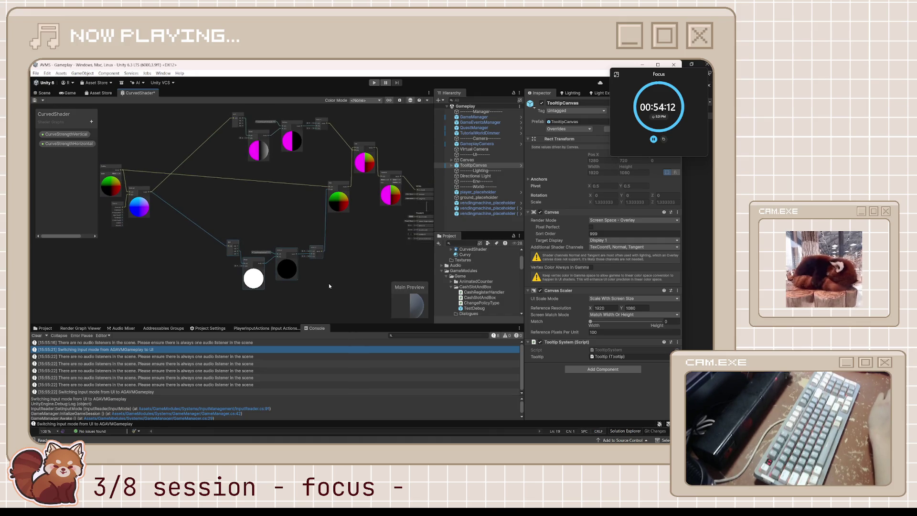
right_click(281, 291)
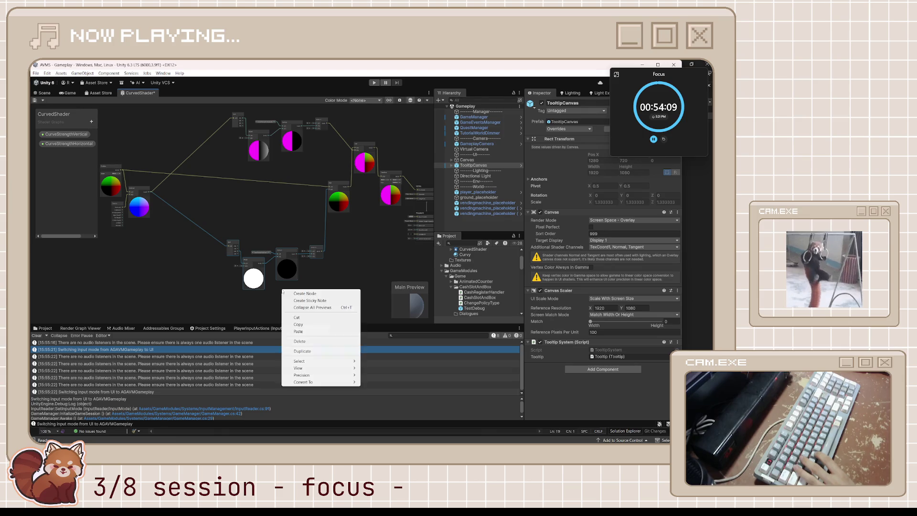
click(310, 300)
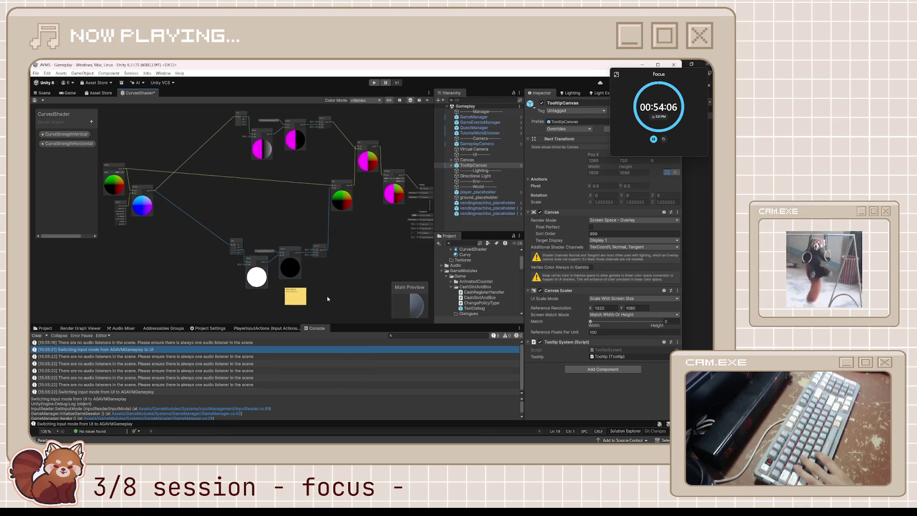
Select the Split, Power, Multiply and Vector 3 nodes, restoring the accidentally removed Split connection.
scroll(237, 190, up, 3)
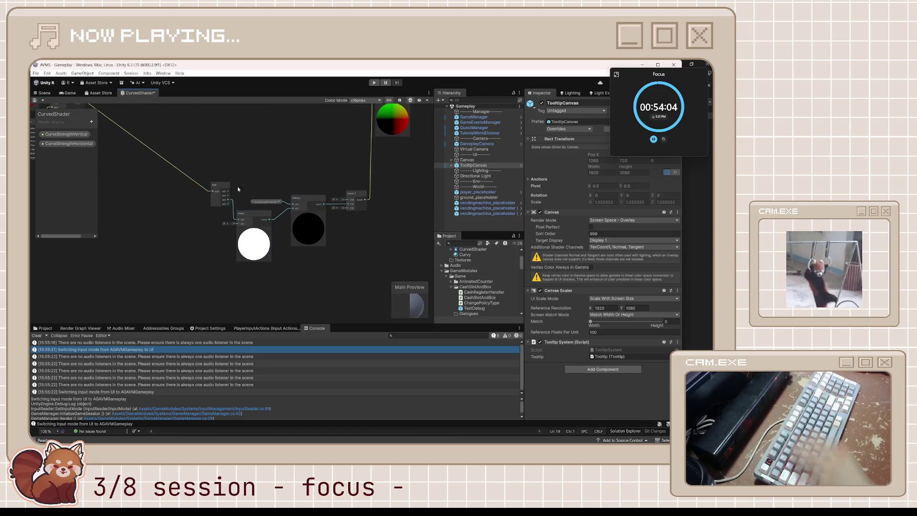
drag(213, 191, 305, 231)
key(Escape)
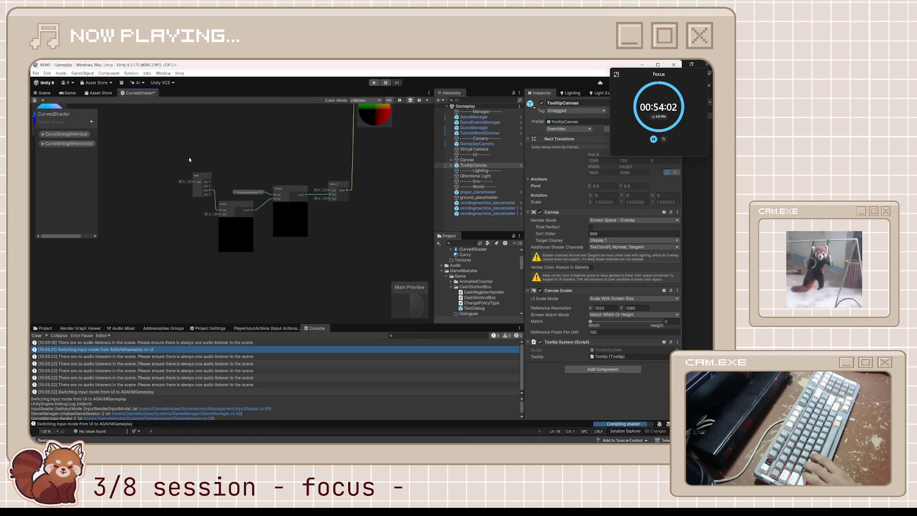
key(ctrl+z)
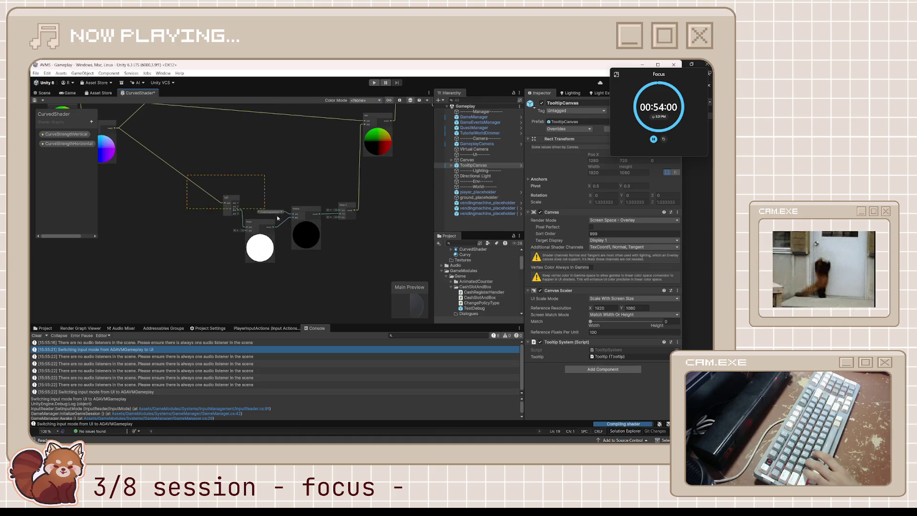
click(302, 232)
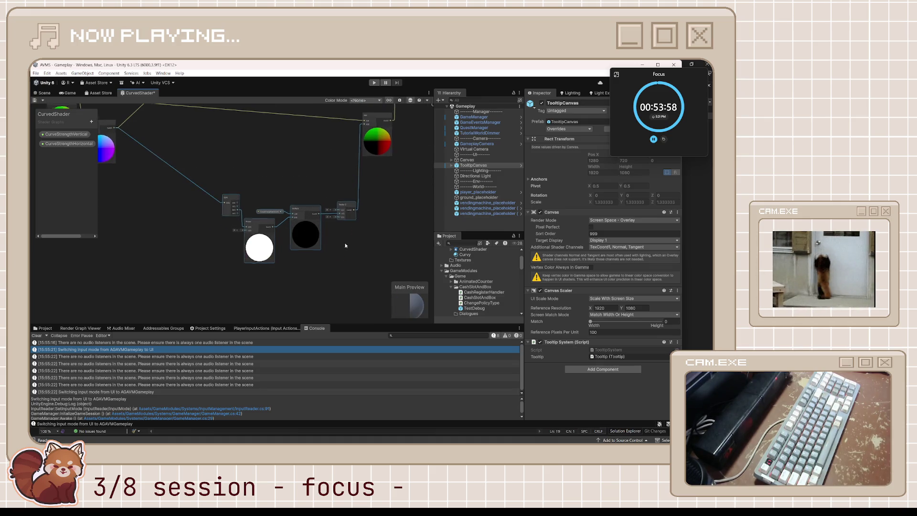
Group the selected nodes under the title 'vert'.
scroll(296, 229, up, 2)
right_click(288, 223)
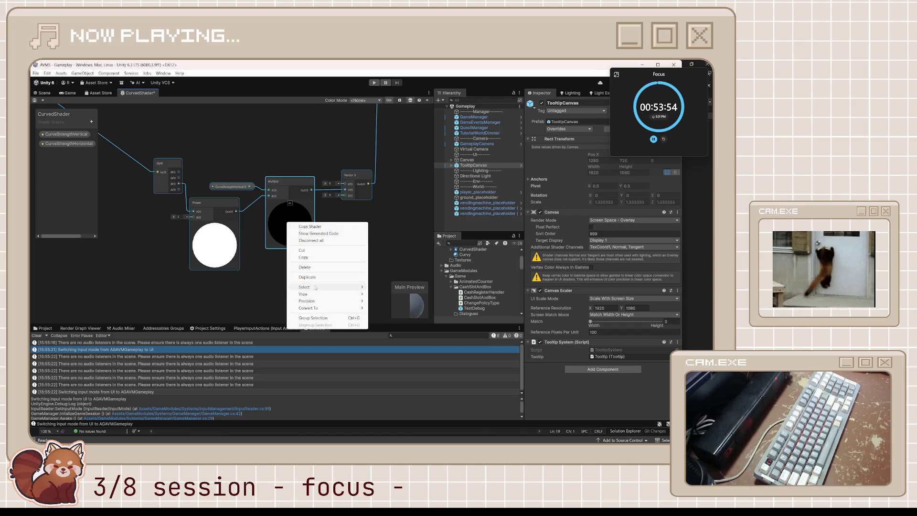
mouse_move(314, 295)
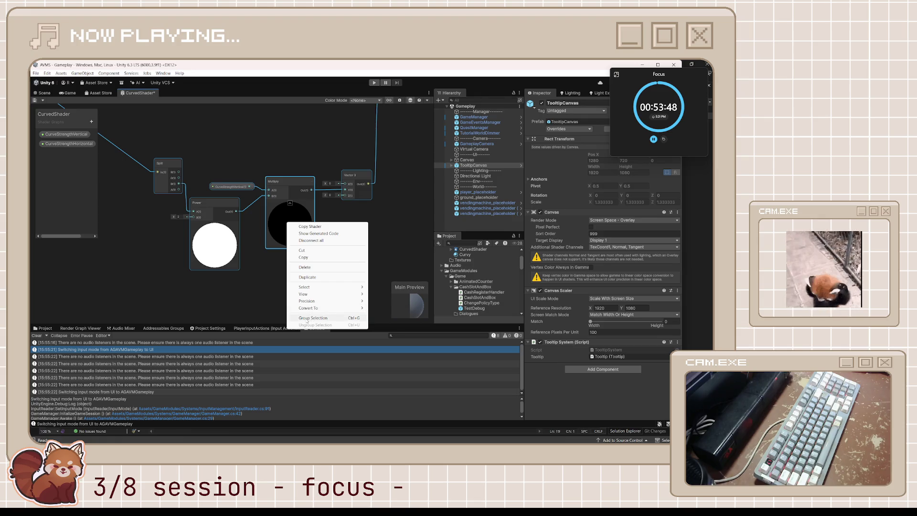
click(312, 318)
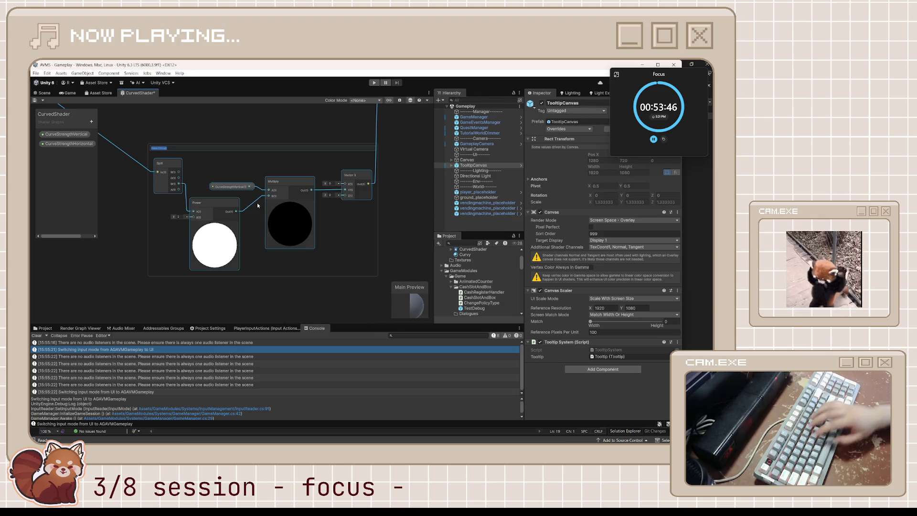
text(ver)
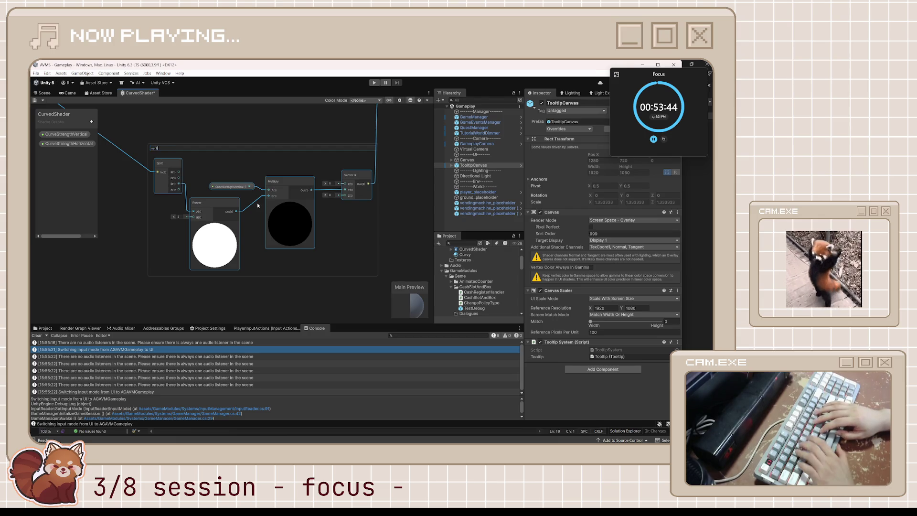
text(t)
key(Return)
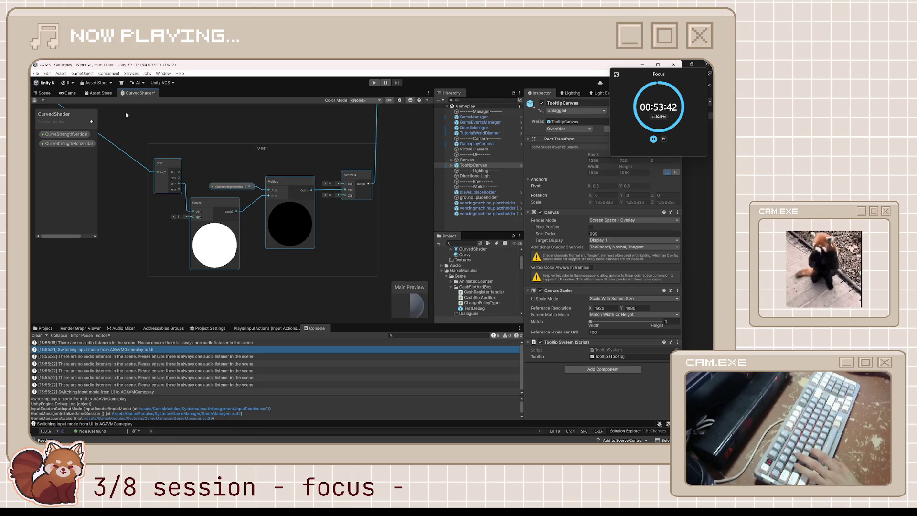
scroll(232, 237, down, 2)
drag(232, 236, 270, 240)
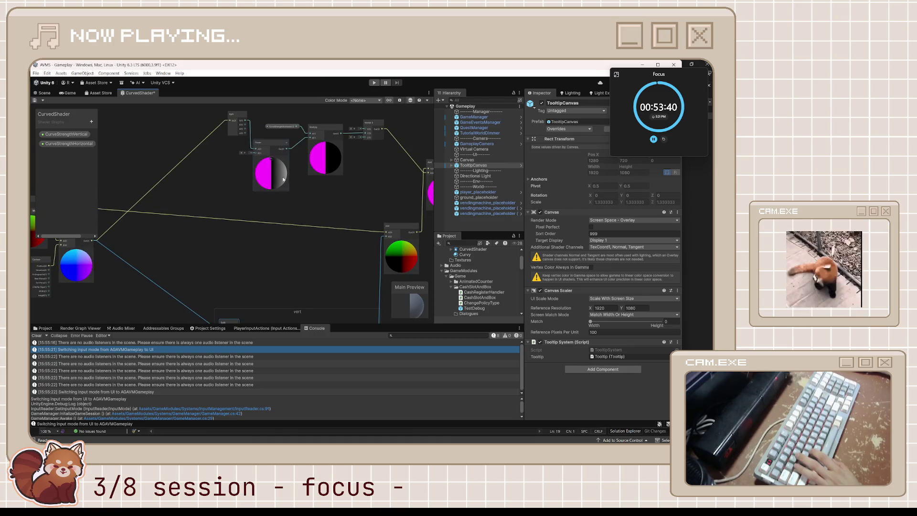
drag(307, 204, 275, 233)
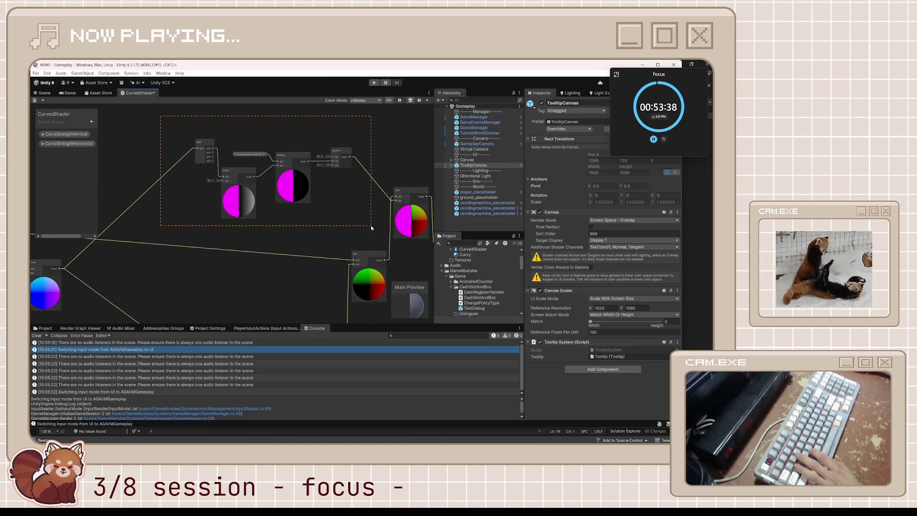